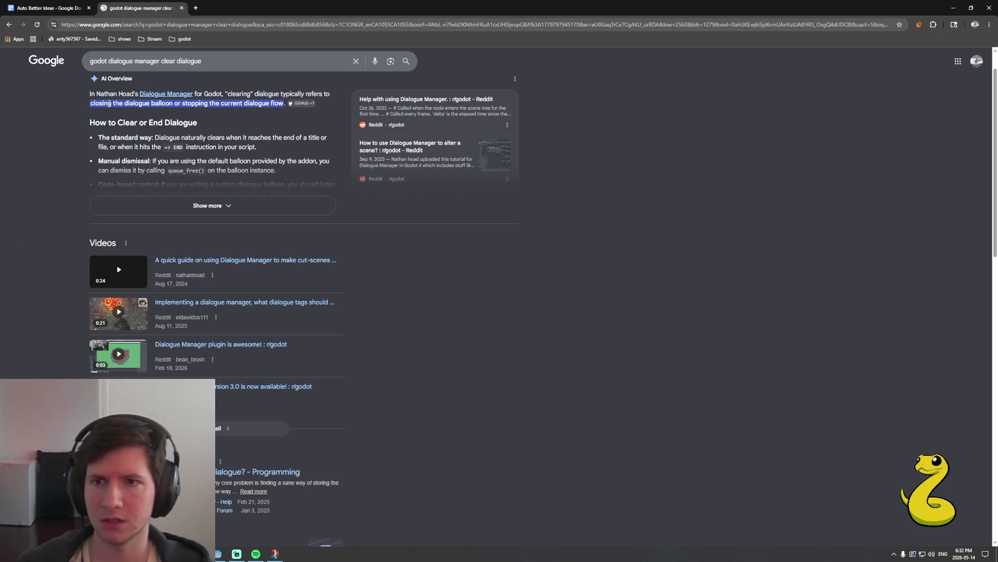
Close the dialogue manager search tab in Chrome and bring the Godot editor forward
left_click(182, 8)
left_click(218, 554)
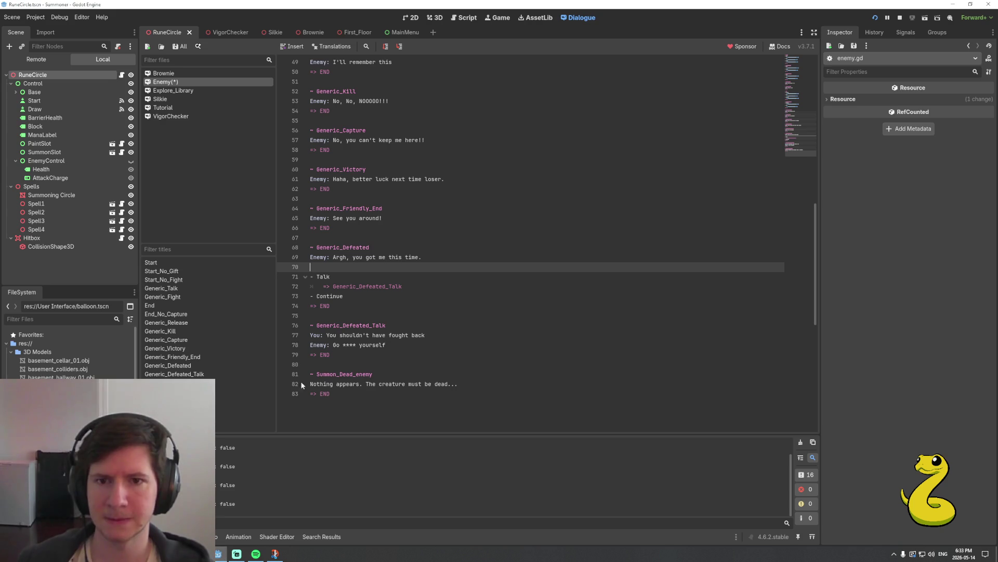
Save the Enemy dialogue file and run the project with F5
key("ctrl+s")
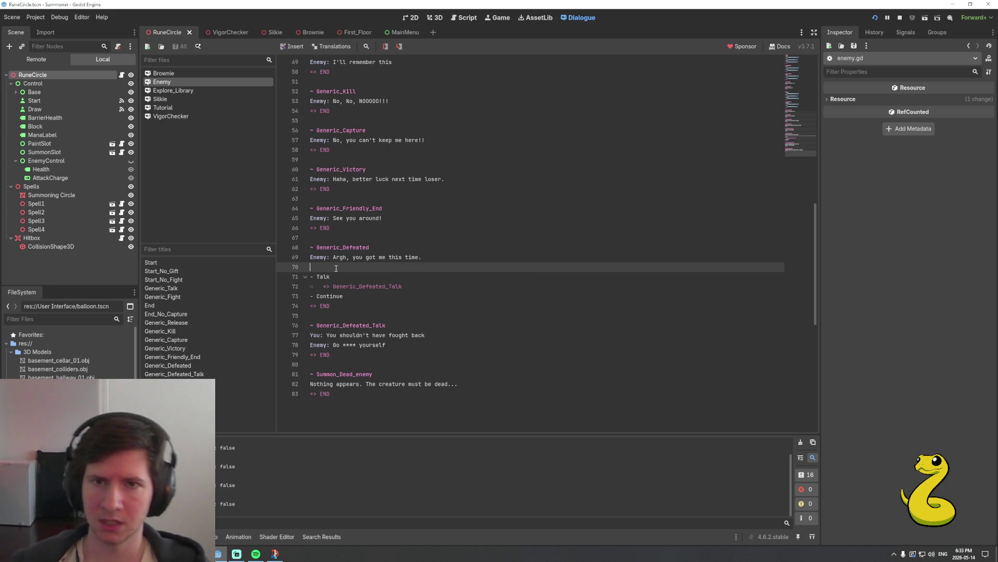
key("F5")
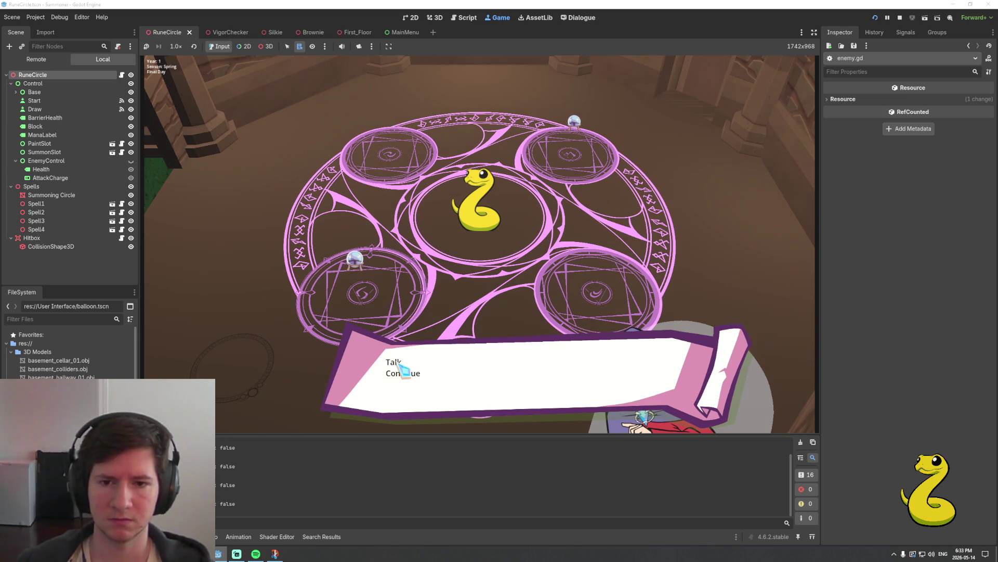
Click through the enemy's dialogue and choose a response for the defeated enemy
left_click(404, 371)
left_click(452, 370)
left_click(452, 370)
left_click(454, 369)
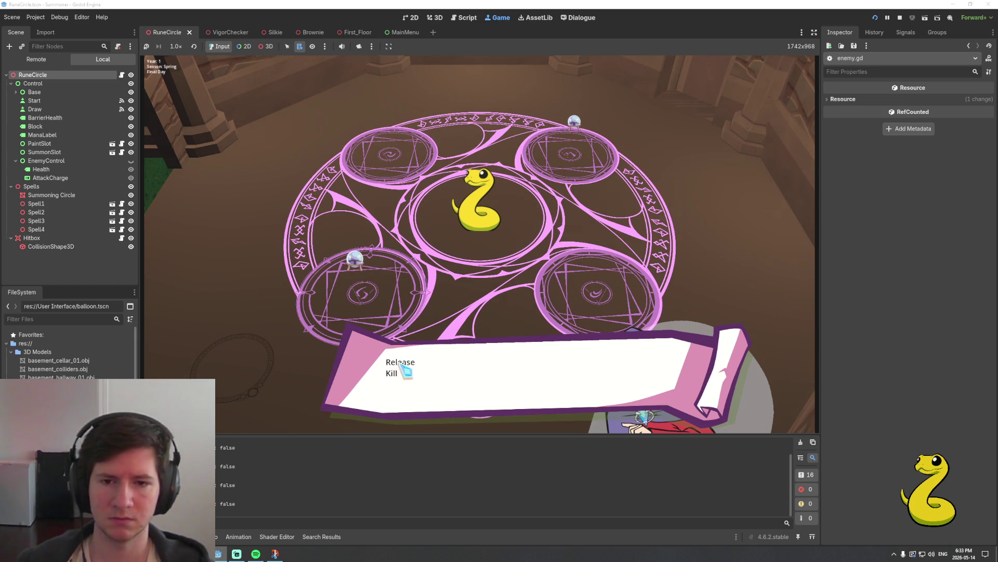
left_click(405, 370)
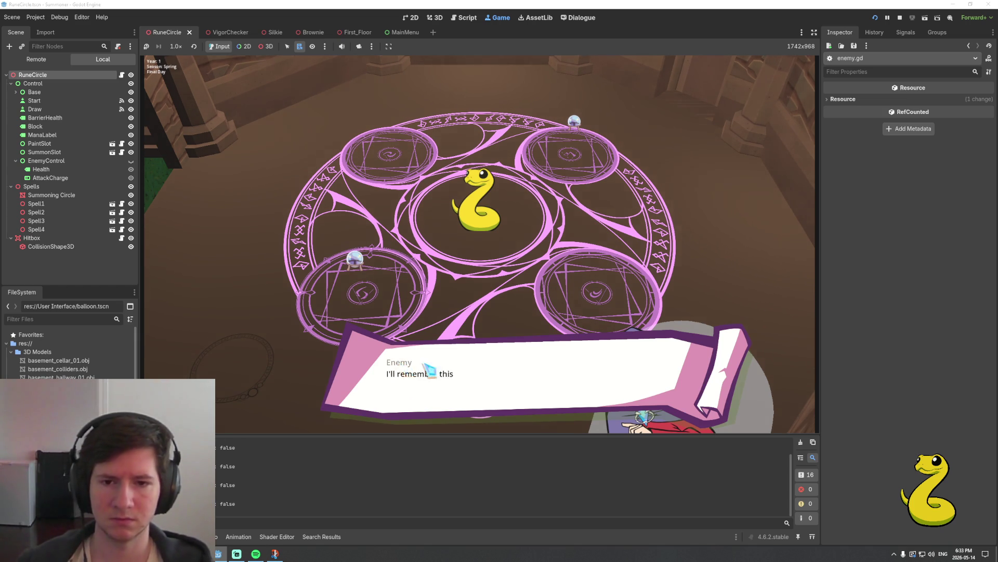
left_click(449, 366)
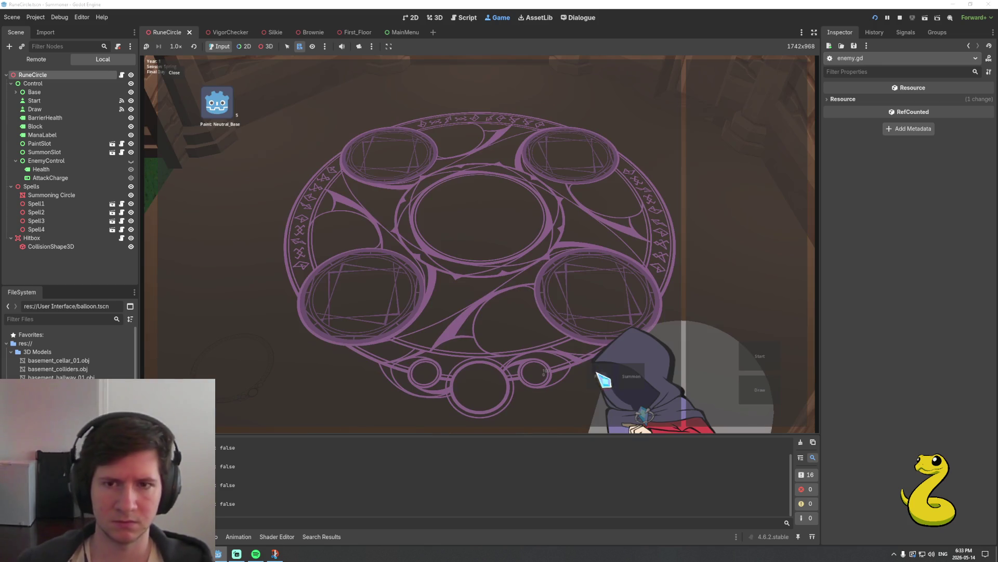
Battle with neutral paint, Snake_Paper and two focus orbs, pass the defeat line, then stop
left_click(227, 118)
left_click(627, 370)
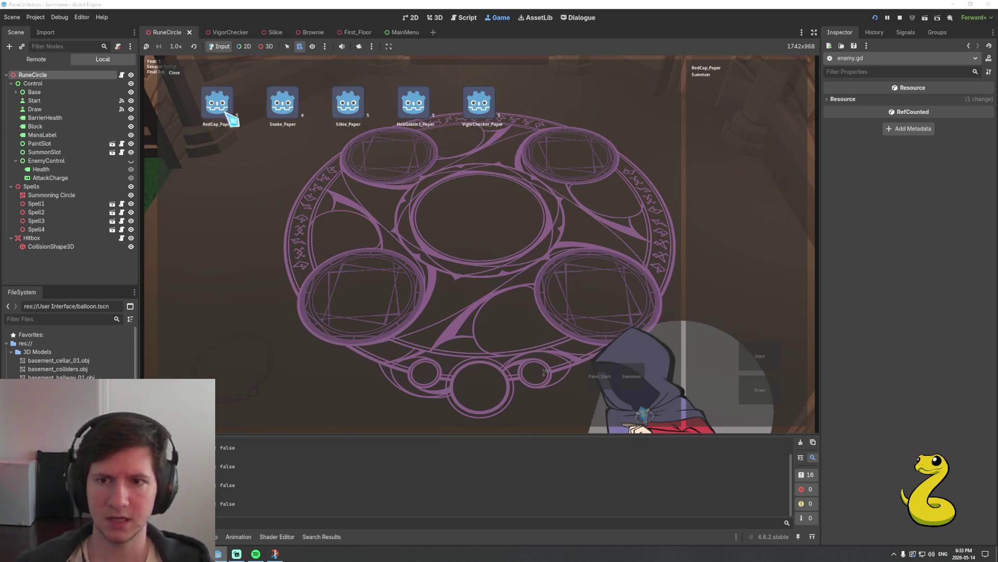
left_click(286, 111)
left_click(751, 390)
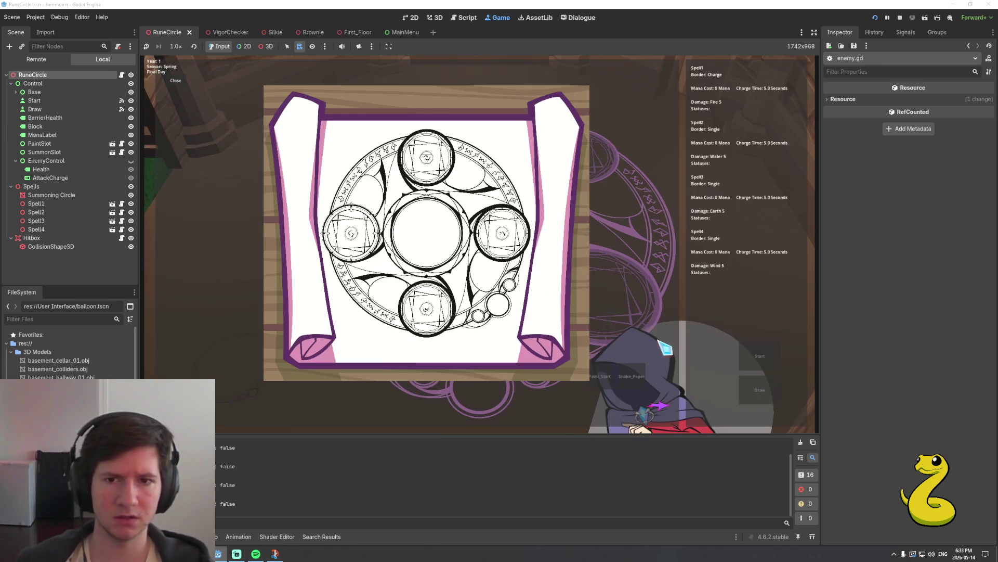
left_click(353, 251)
left_click(247, 146)
left_click(587, 156)
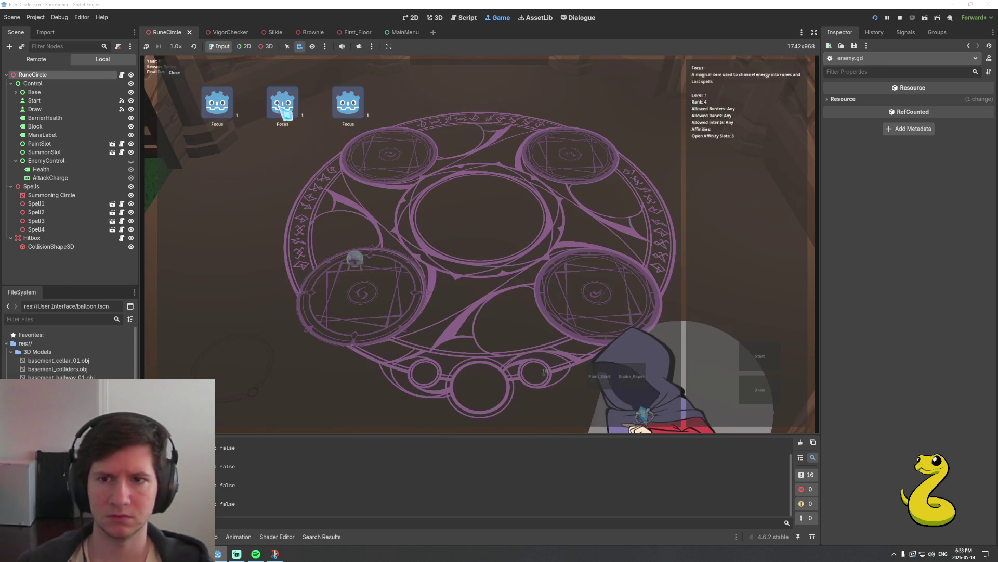
left_click(307, 117)
left_click(760, 356)
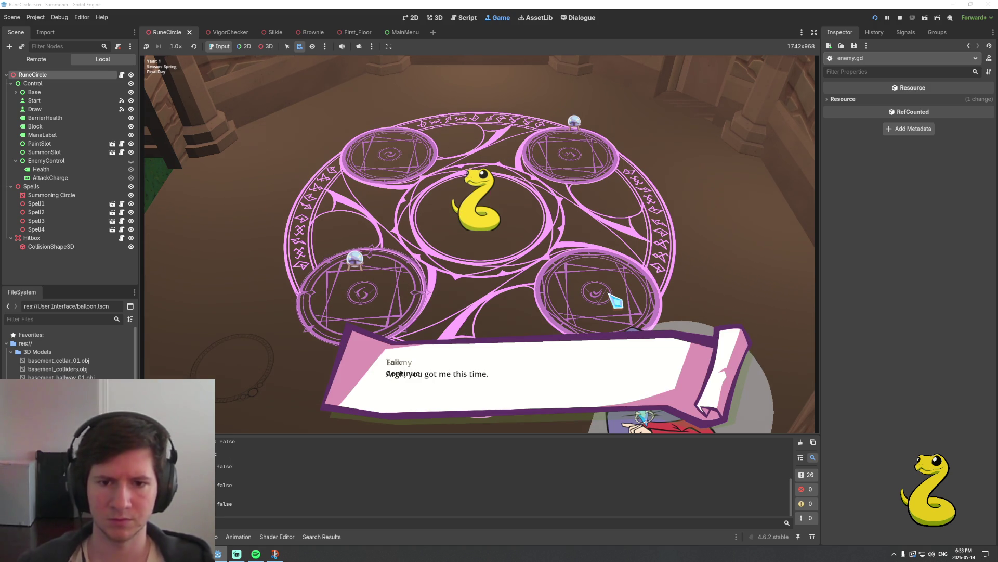
left_click(518, 339)
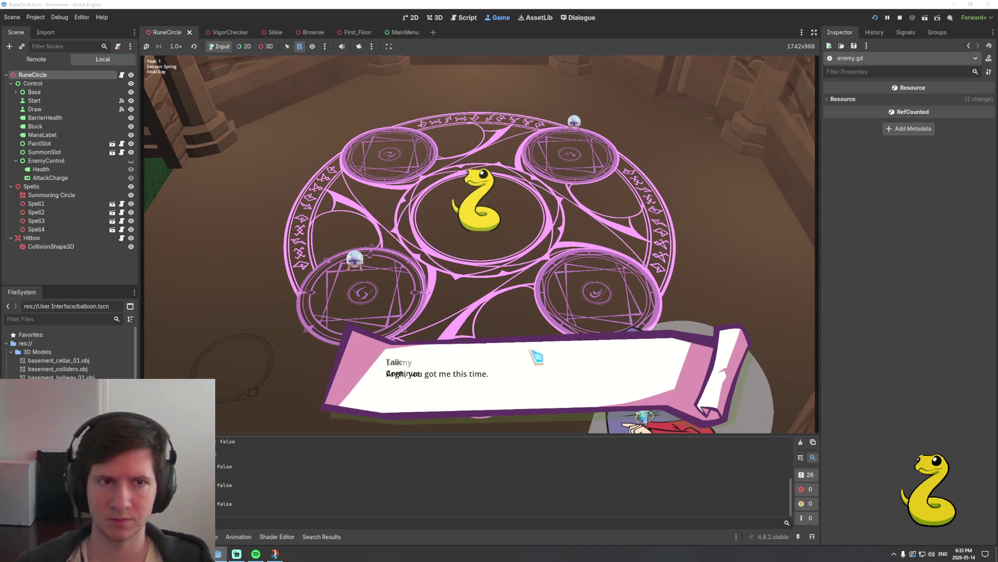
left_click(900, 20)
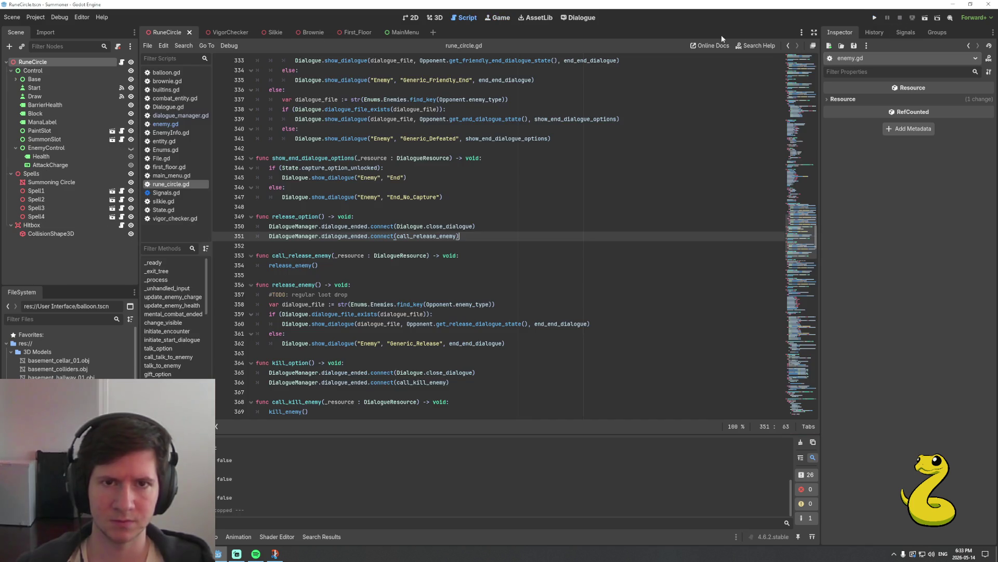
Check the blank line after Generic_Defeated in the Enemy dialogue, then relaunch the game
left_click(578, 19)
left_click(517, 179)
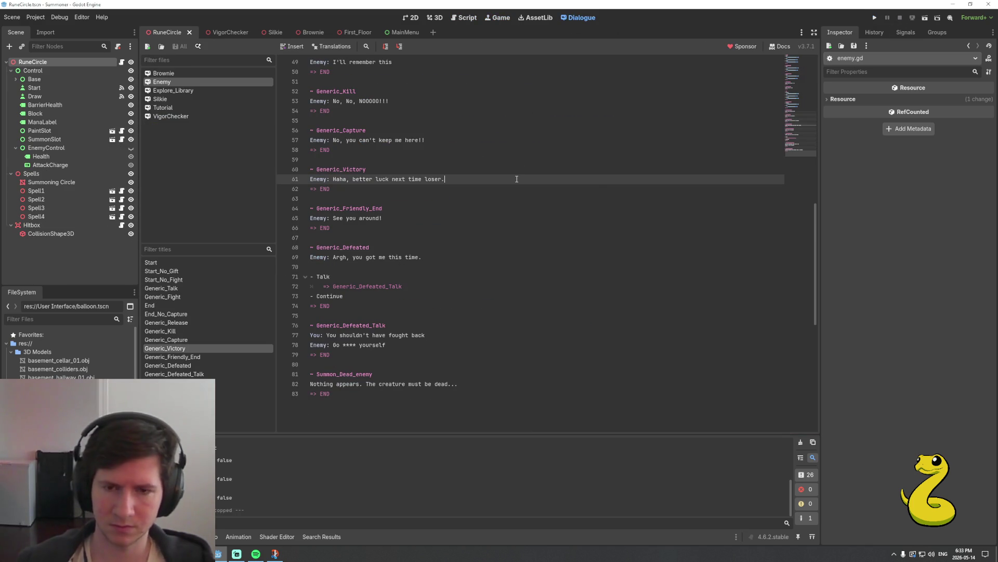
left_click(403, 265)
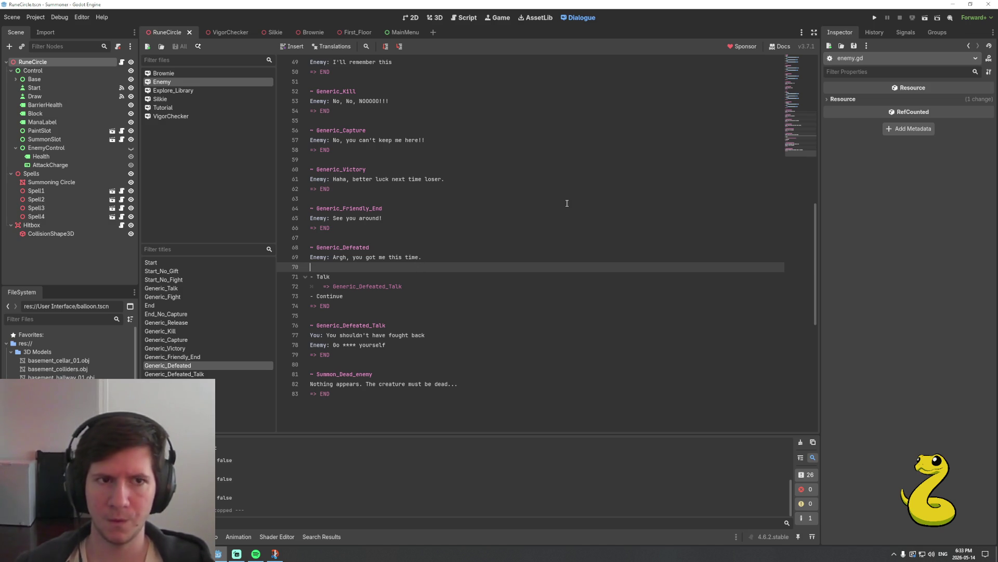
left_click(876, 19)
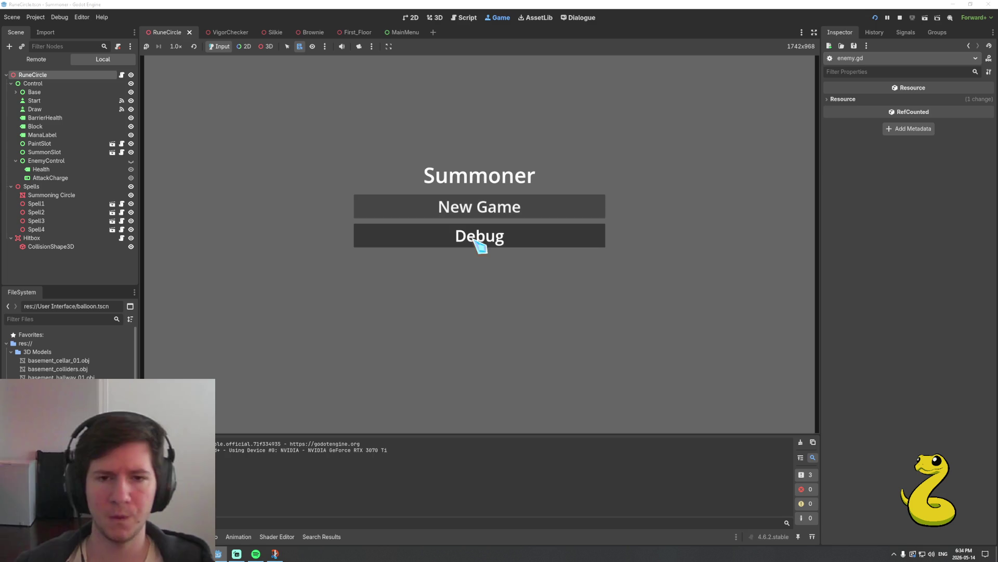
In a debug session, summon Snake_Paper with focus orbs on two circles, win, and choose Release or Kill
left_click(476, 242)
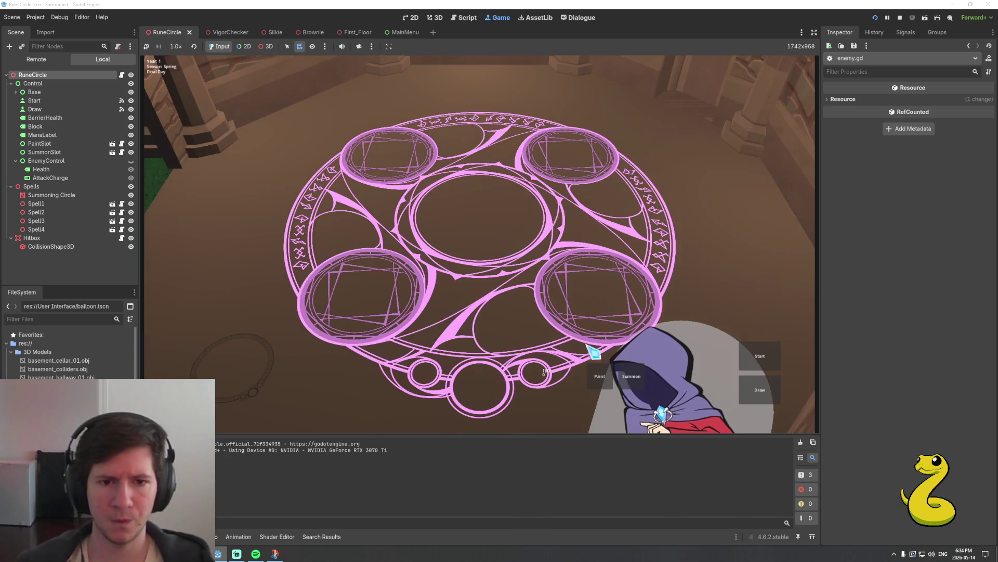
left_click(593, 351)
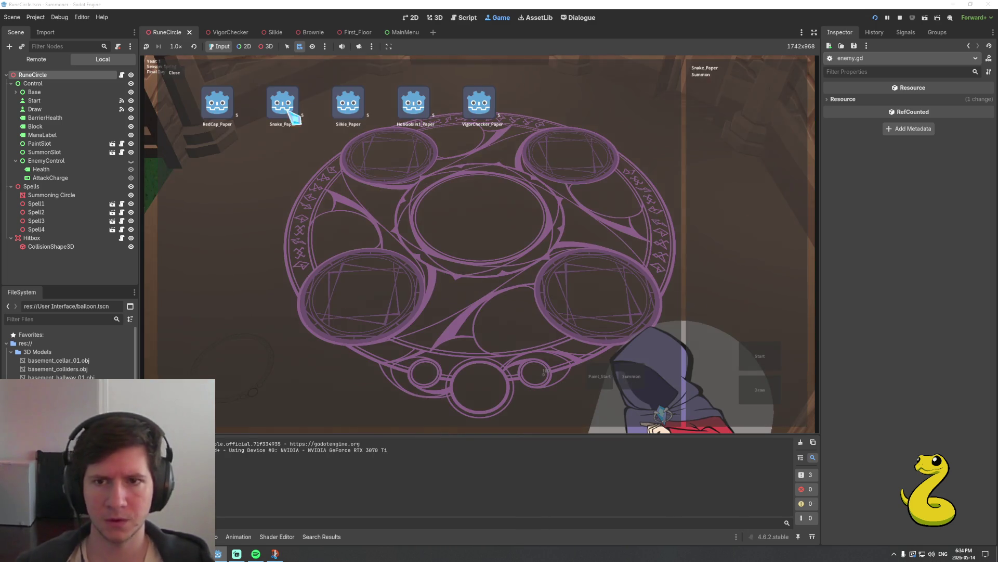
left_click(289, 116)
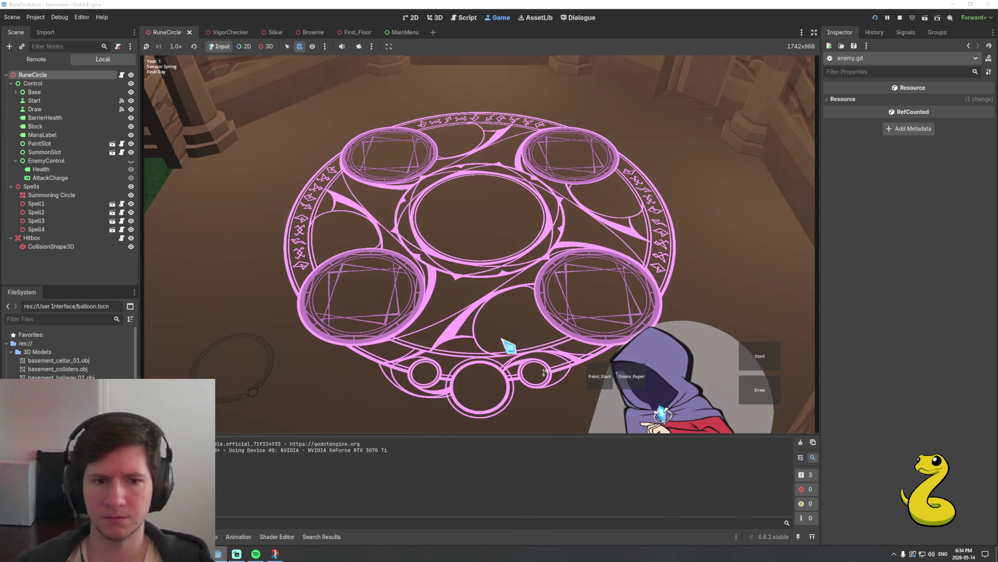
left_click(741, 391)
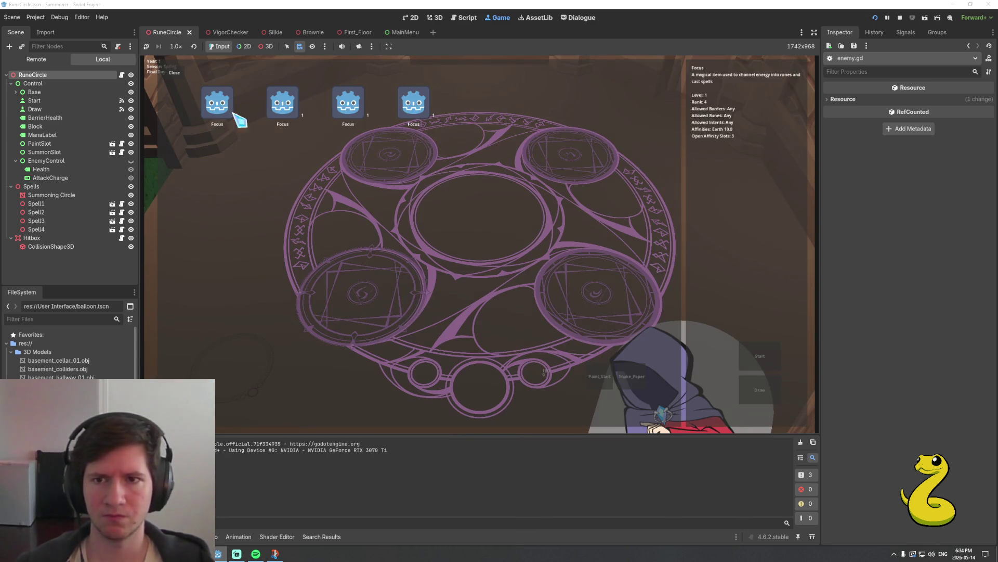
left_click_drag(234, 116, 571, 161)
left_click_drag(234, 116, 359, 281)
left_click(760, 356)
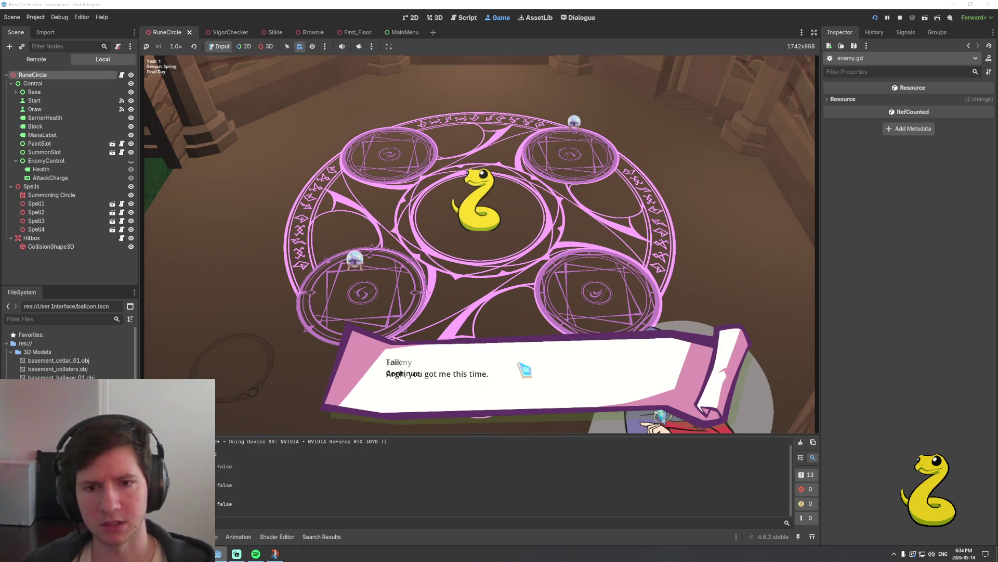
left_click(470, 377)
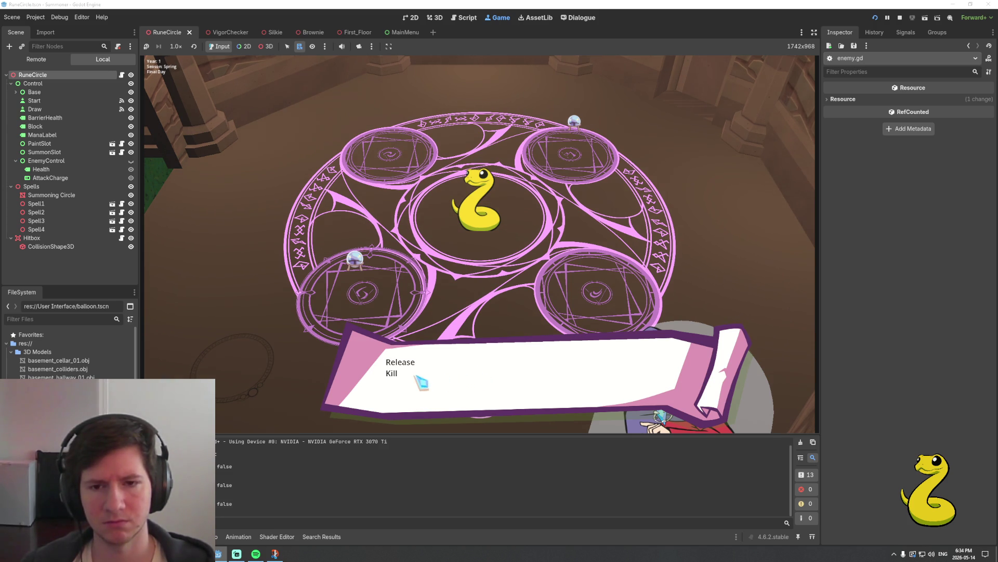
left_click(395, 373)
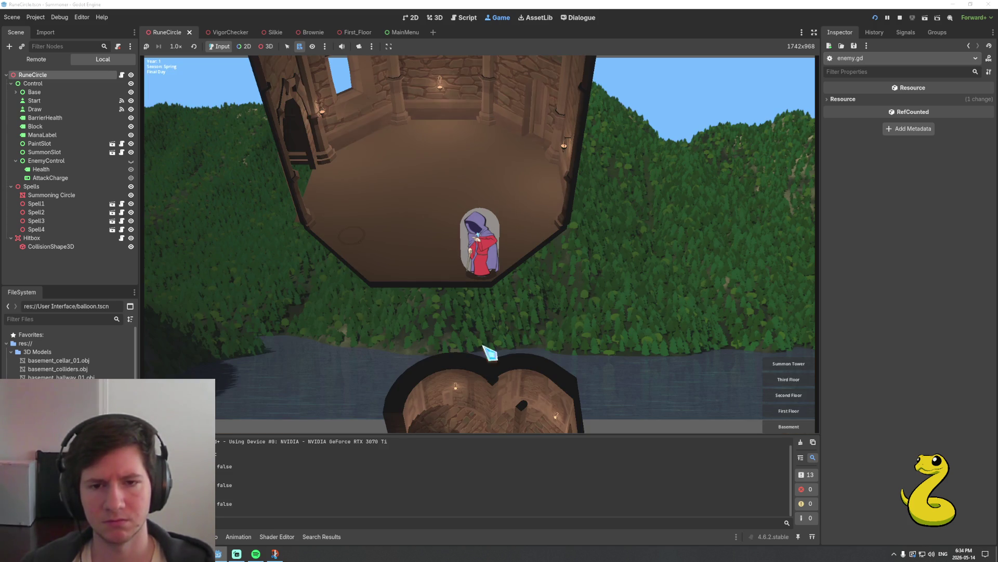
Save the Enemy dialogue from the dialogue editor and run the project again
left_click(576, 18)
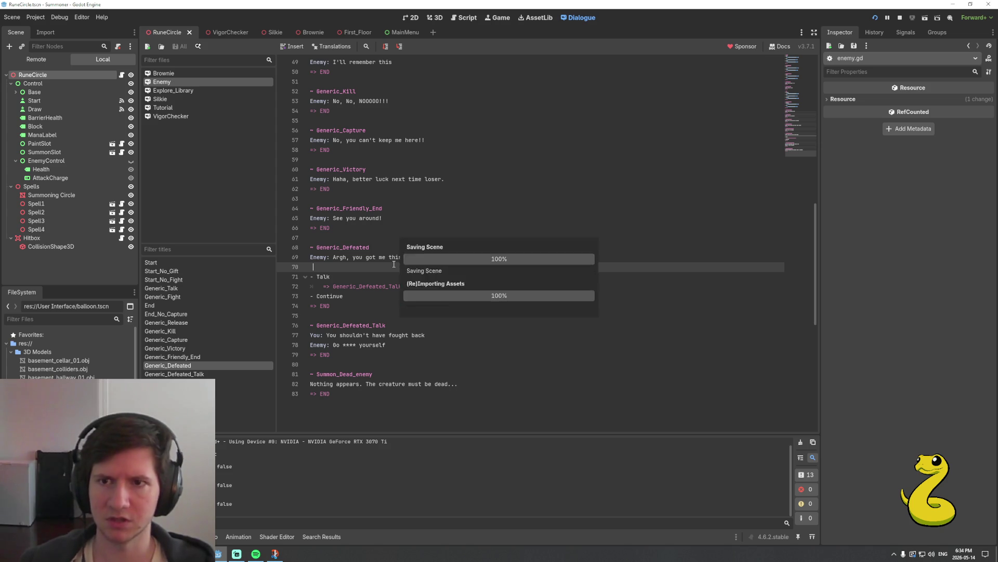
key("ctrl+s")
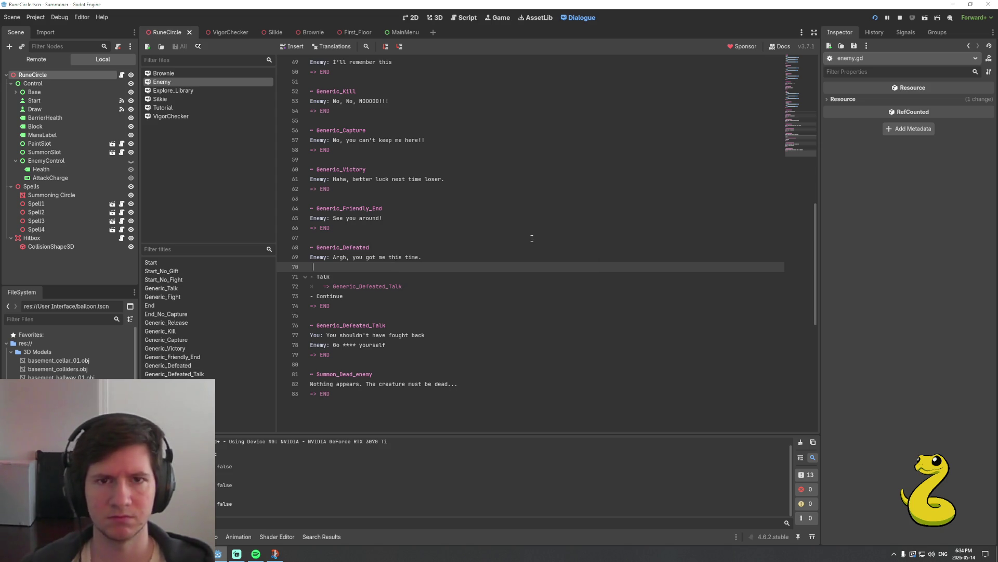
left_click(874, 18)
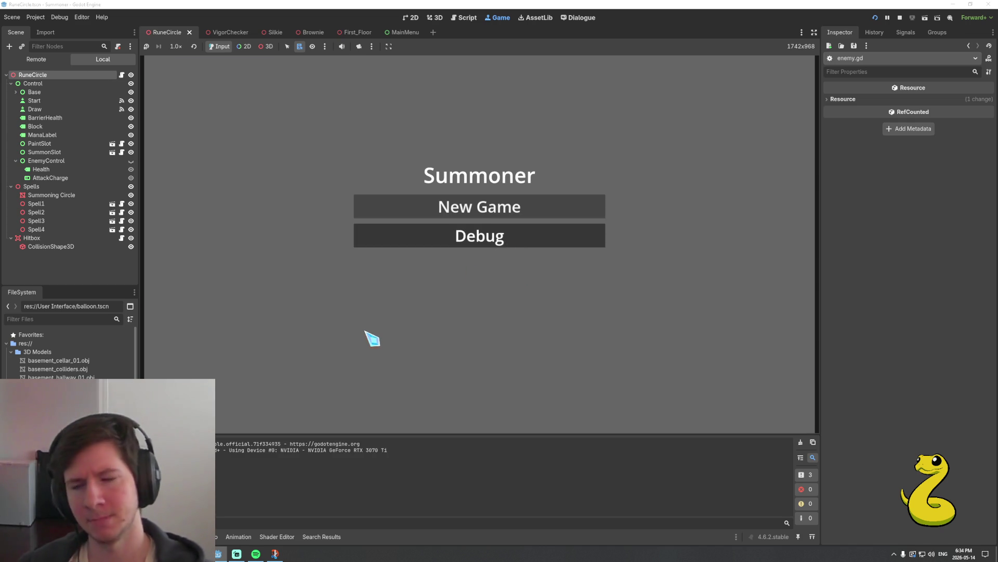
Start a debug game, fight a Snake_Paper battle, and click through the defeat dialogue past Release/Kill
key("Return")
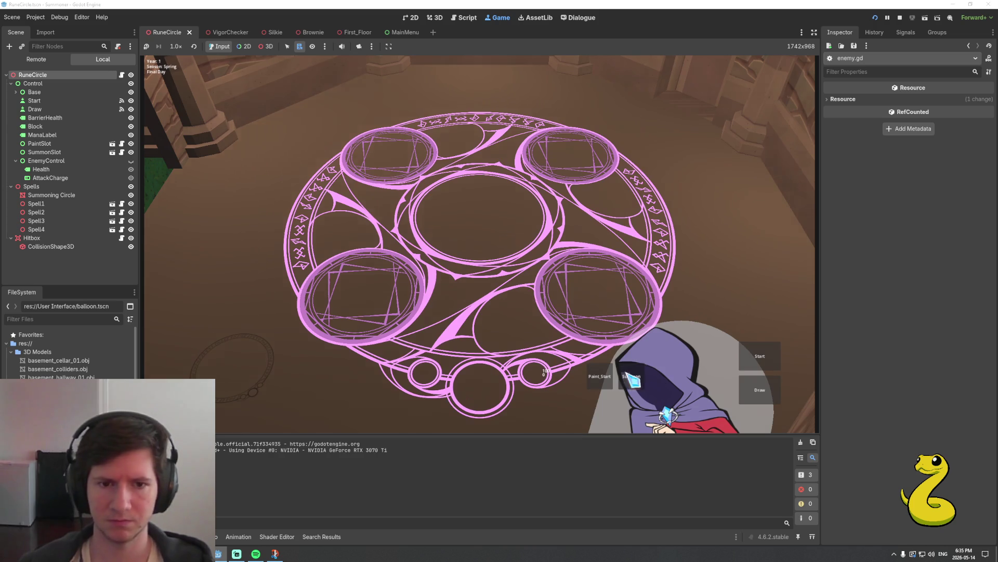
left_click(629, 377)
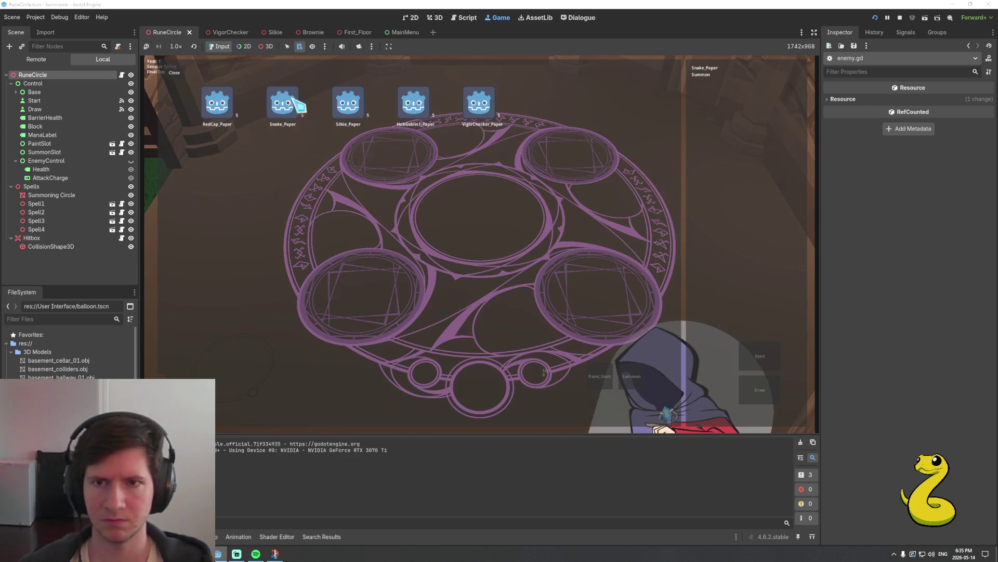
left_click(297, 103)
left_click(743, 388)
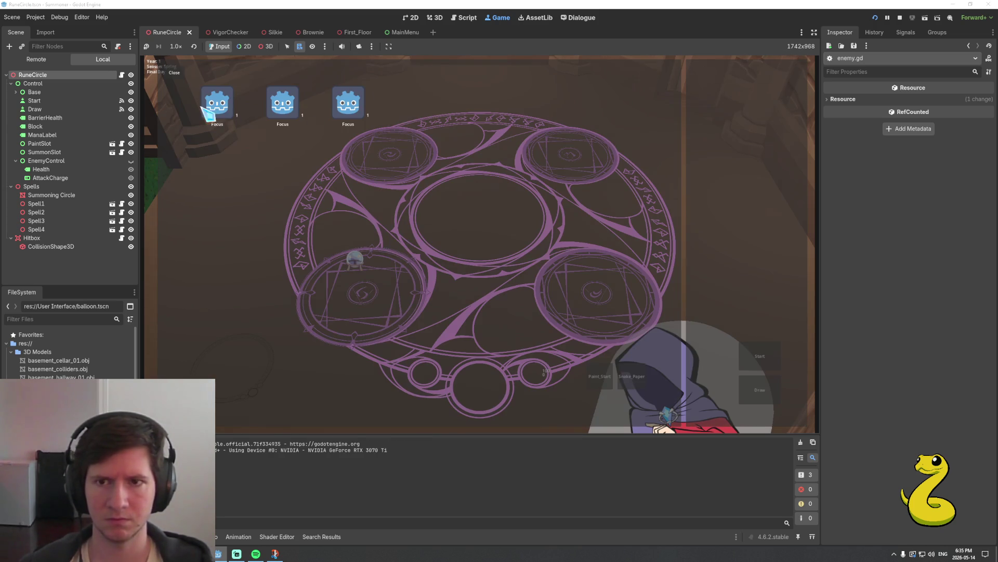
left_click(208, 112)
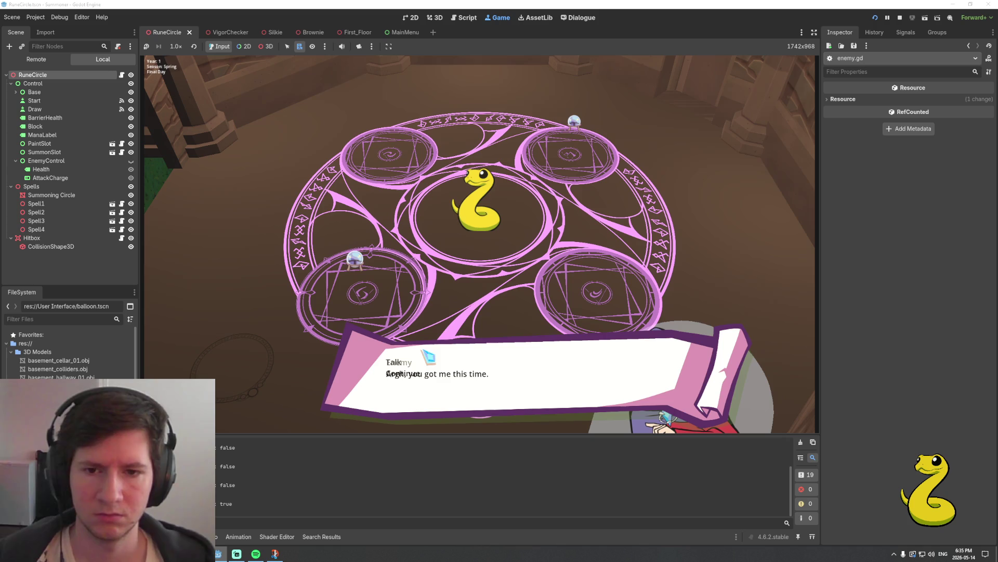
left_click(407, 372)
left_click(434, 358)
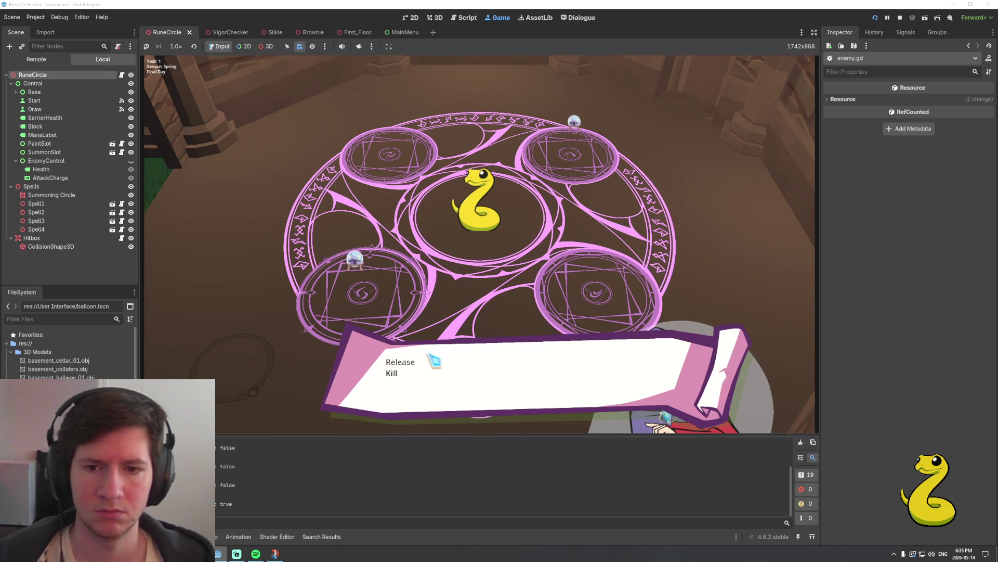
left_click(411, 373)
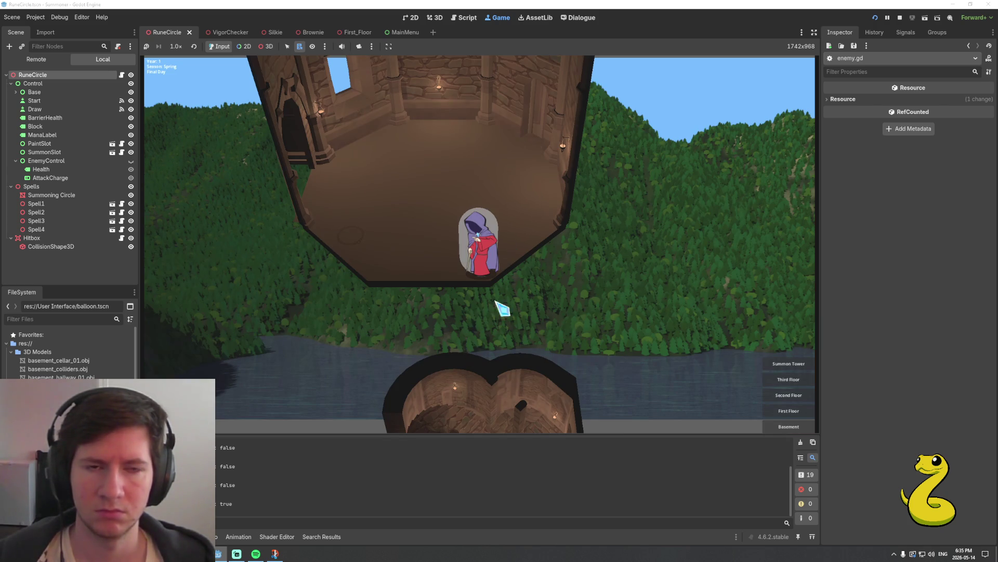
Show the Enemy dialogue in Godot, then switch to Chrome and open a new tab
left_click(574, 19)
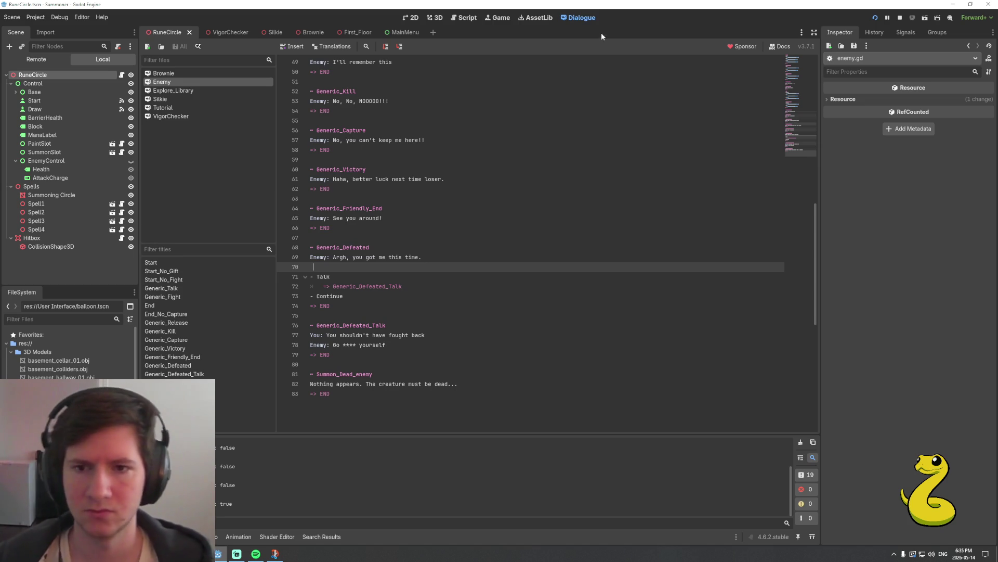
mouse_move(264, 554)
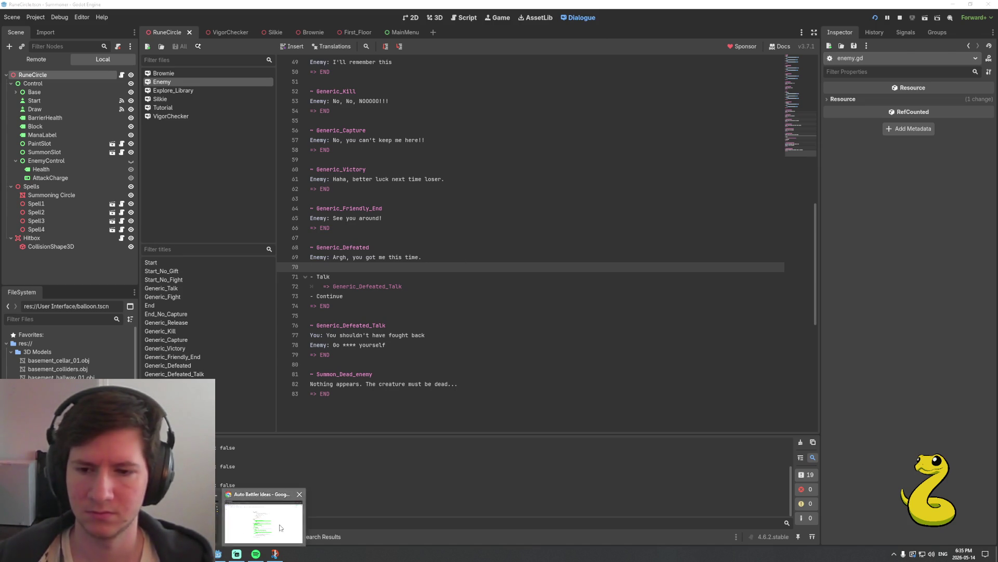
left_click(264, 521)
left_click(104, 6)
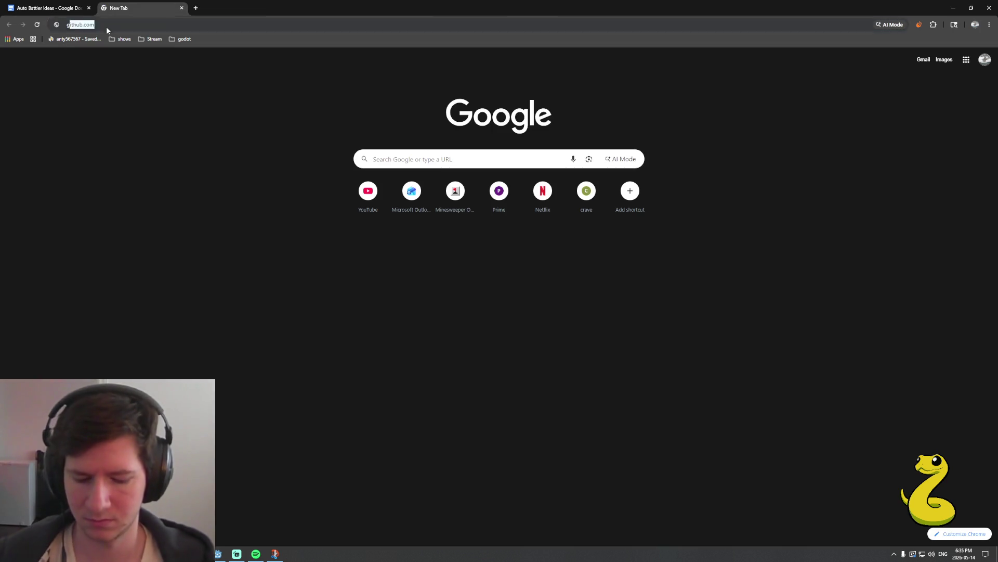
Search Google for 'godot dialogue manager blank line' and read the expanded AI Overview
type("godot dialogue")
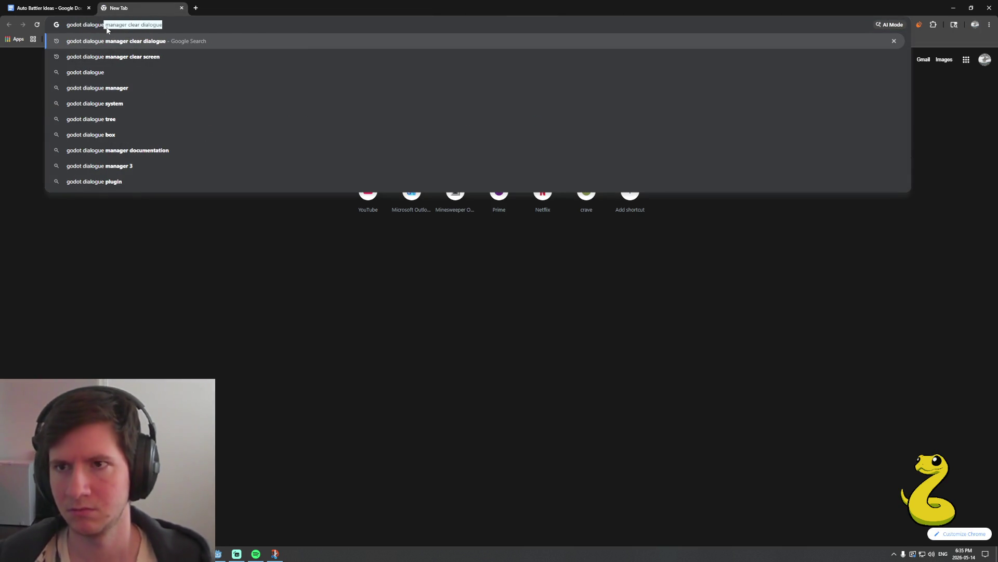
type(" manager")
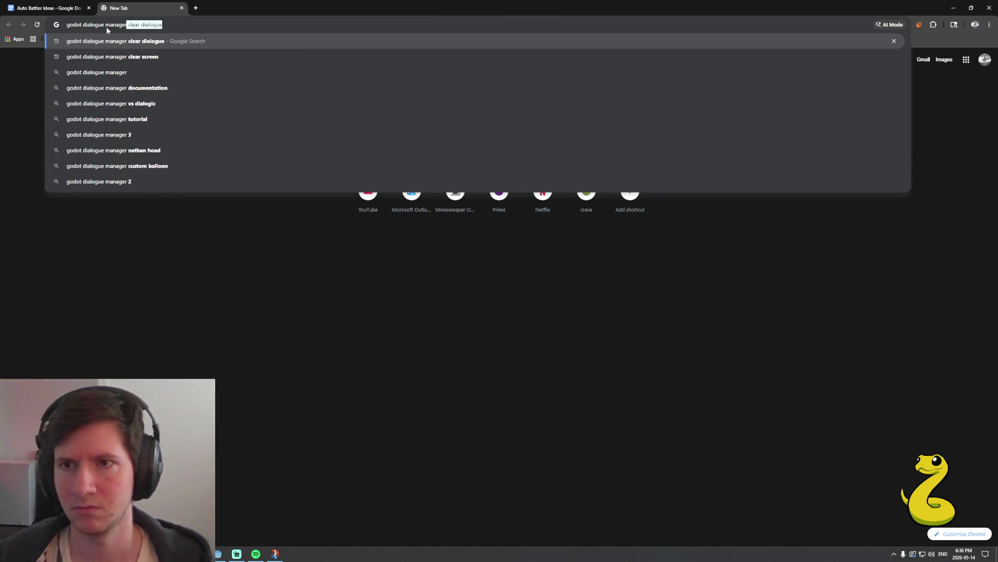
type(" blank")
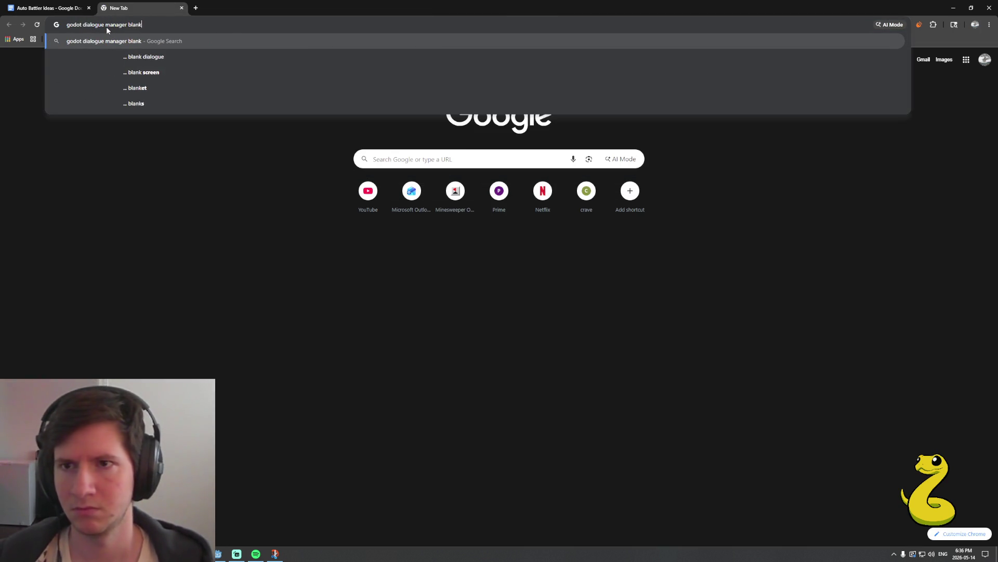
type(" line")
key("Return")
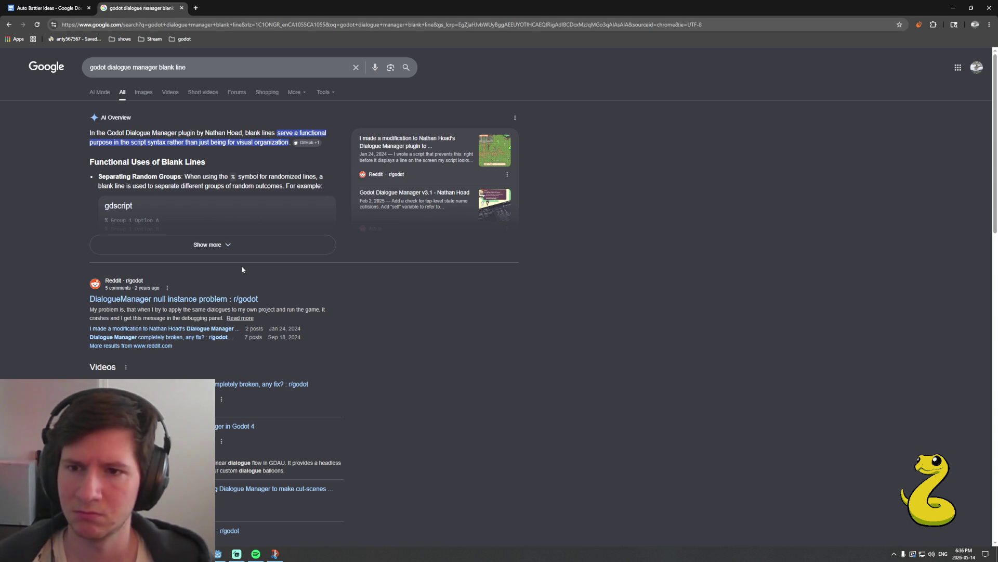
left_click(232, 253)
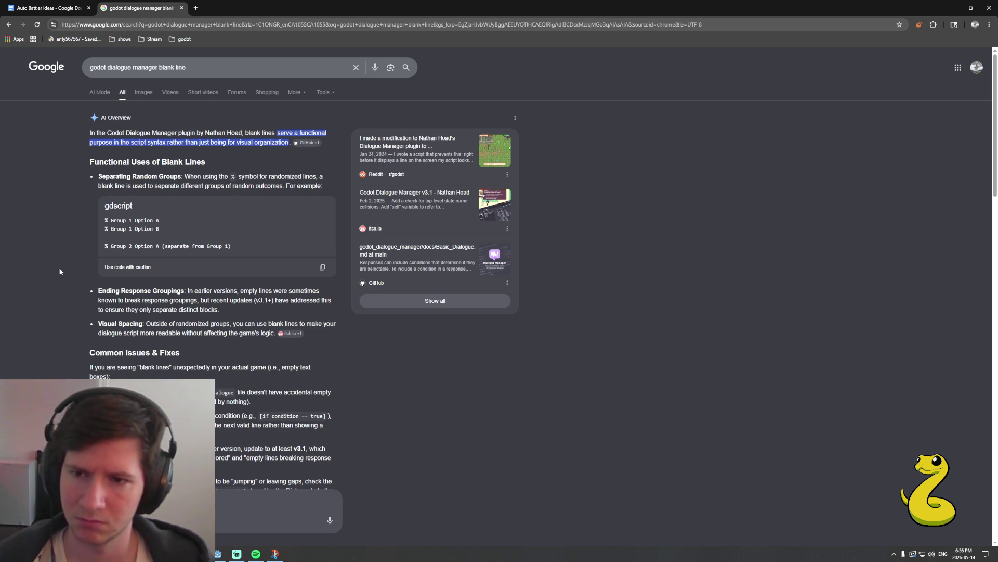
scroll(60, 274, "down", 2)
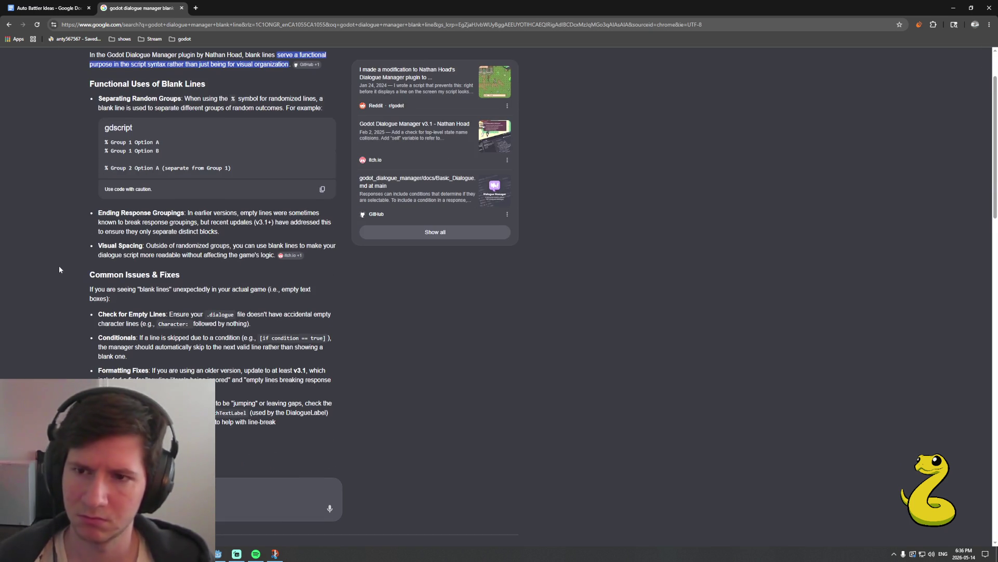
scroll(59, 269, "down", 6)
scroll(59, 269, "down", 2)
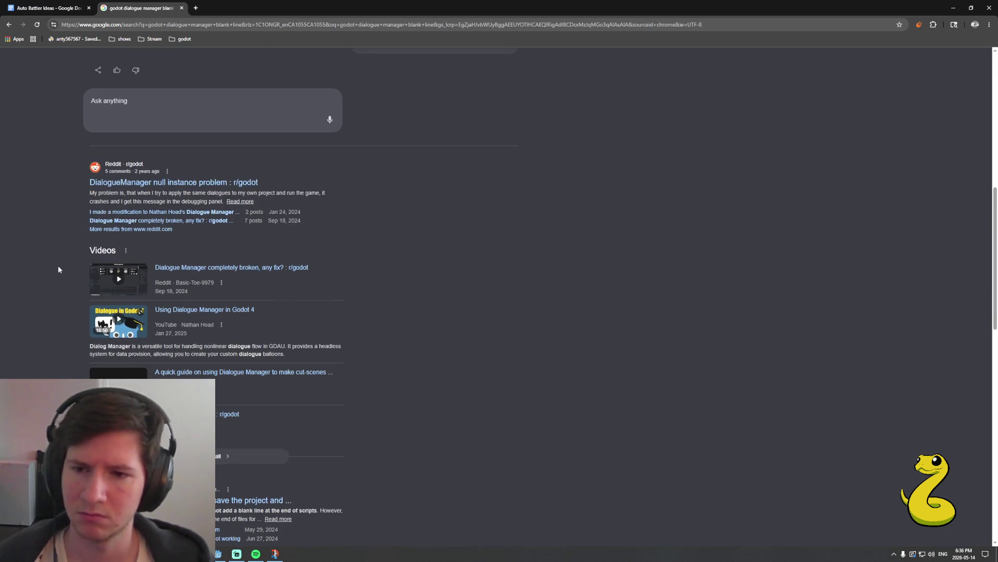
scroll(58, 270, "down", 5)
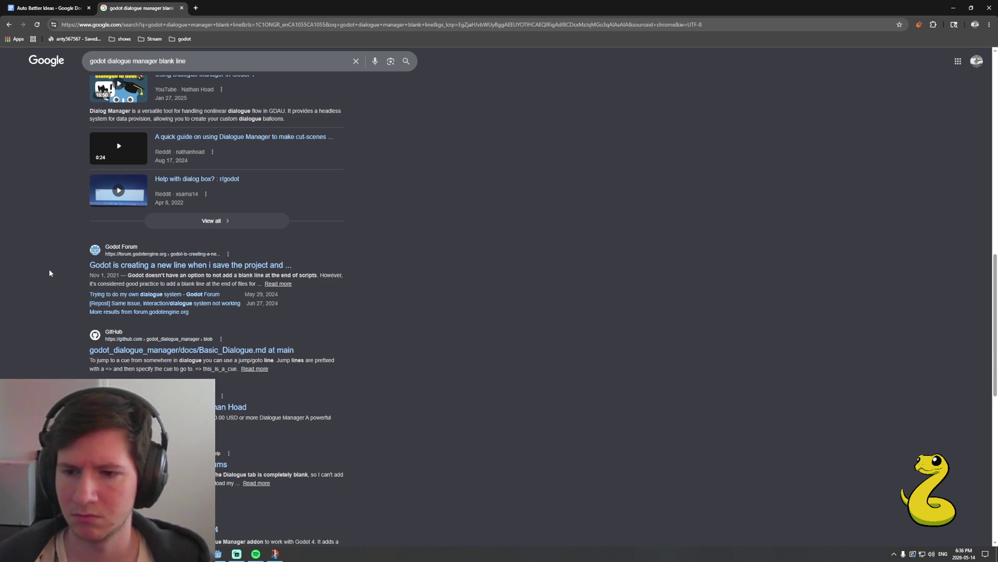
scroll(57, 282, "up", 2)
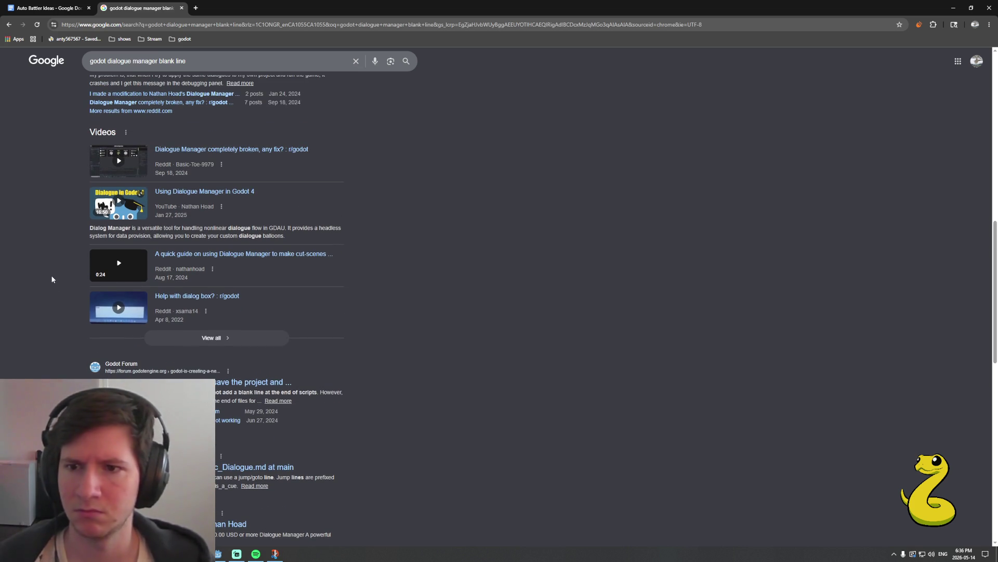
scroll(52, 281, "up", 1)
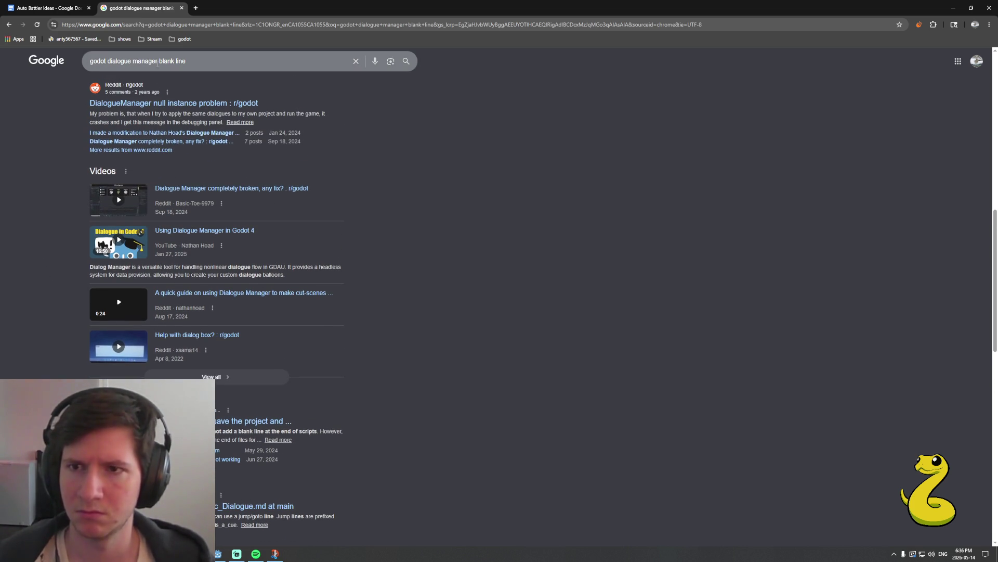
left_click(159, 61)
Search 'godot dialogue manager display blank line' and open the GitHub Basic_Dialogue.md result
type("display")
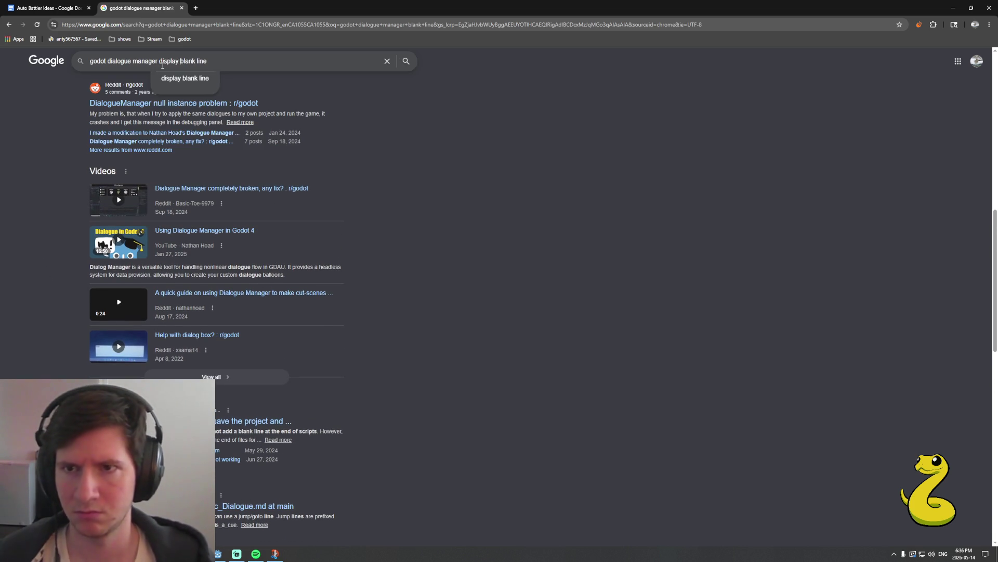
key("Return")
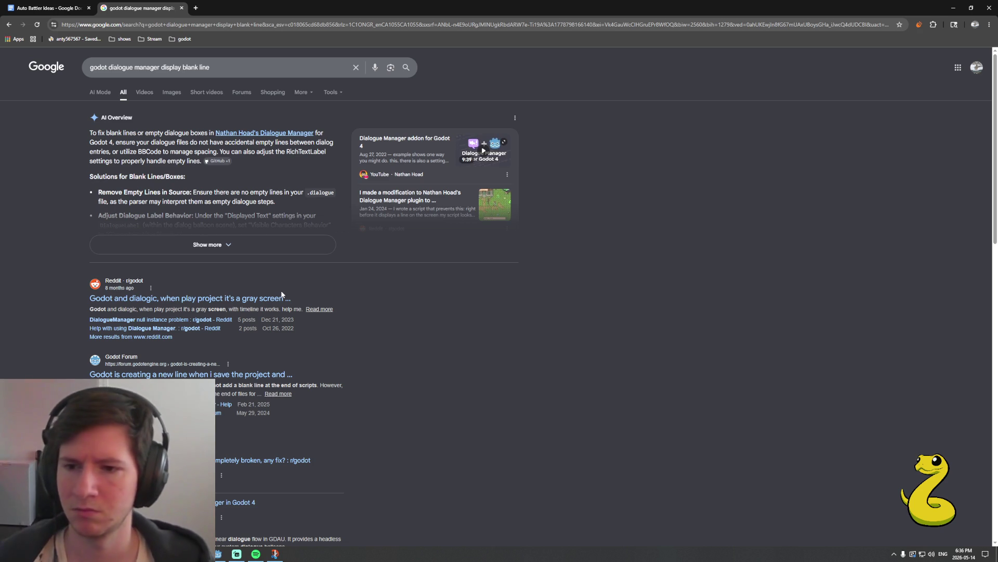
scroll(270, 299, "down", 2)
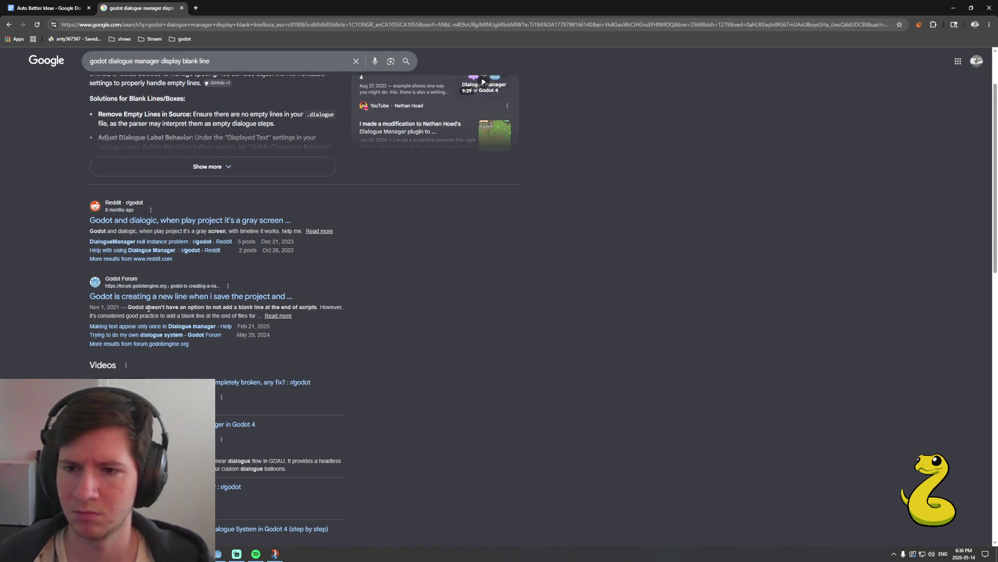
scroll(57, 332, "down", 5)
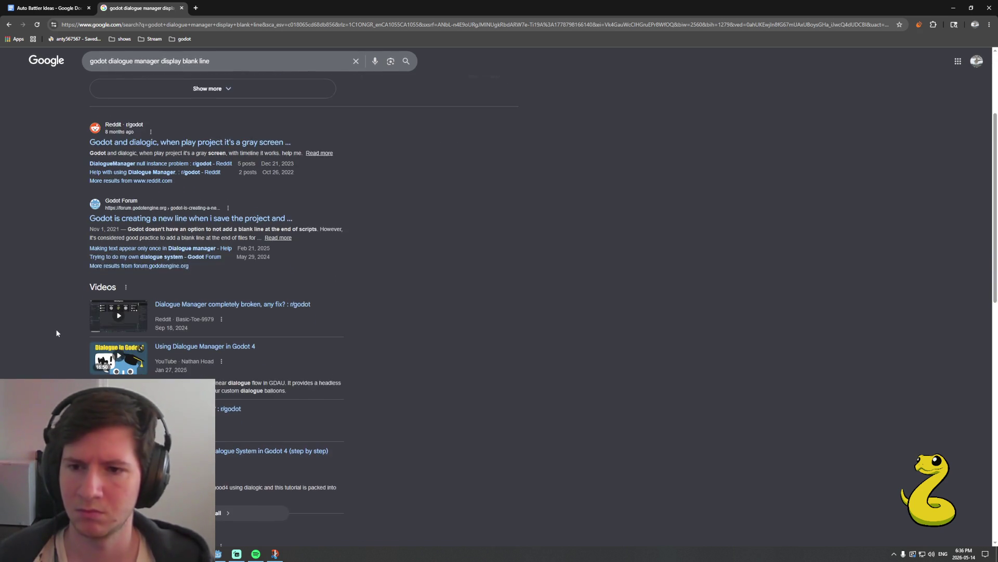
scroll(55, 328, "down", 2)
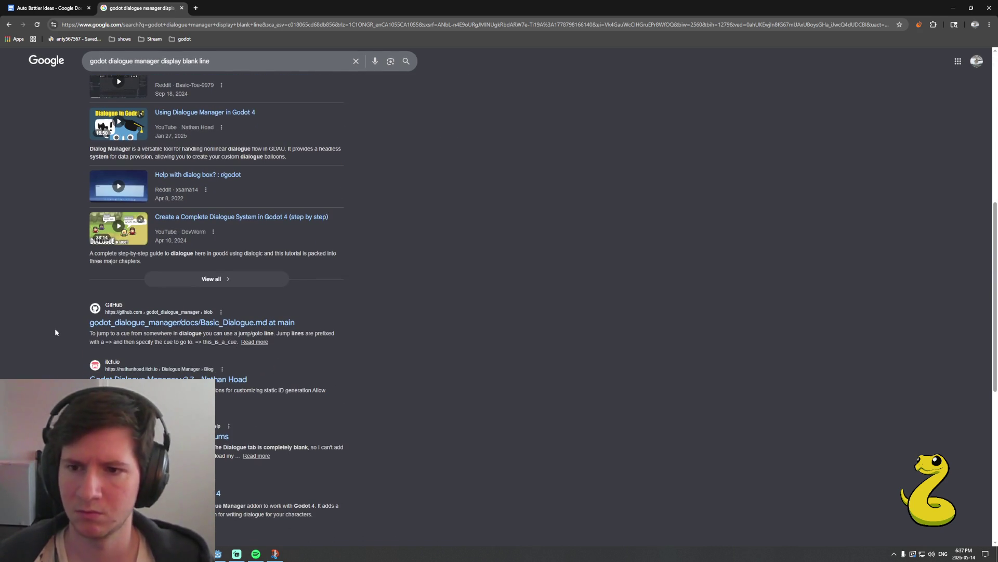
scroll(55, 327, "down", 2)
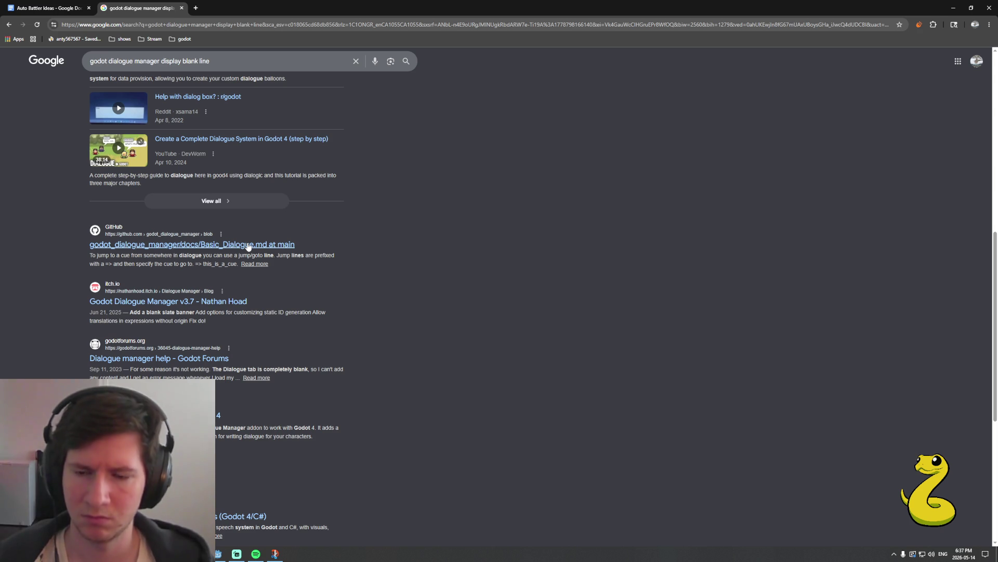
left_click(248, 244)
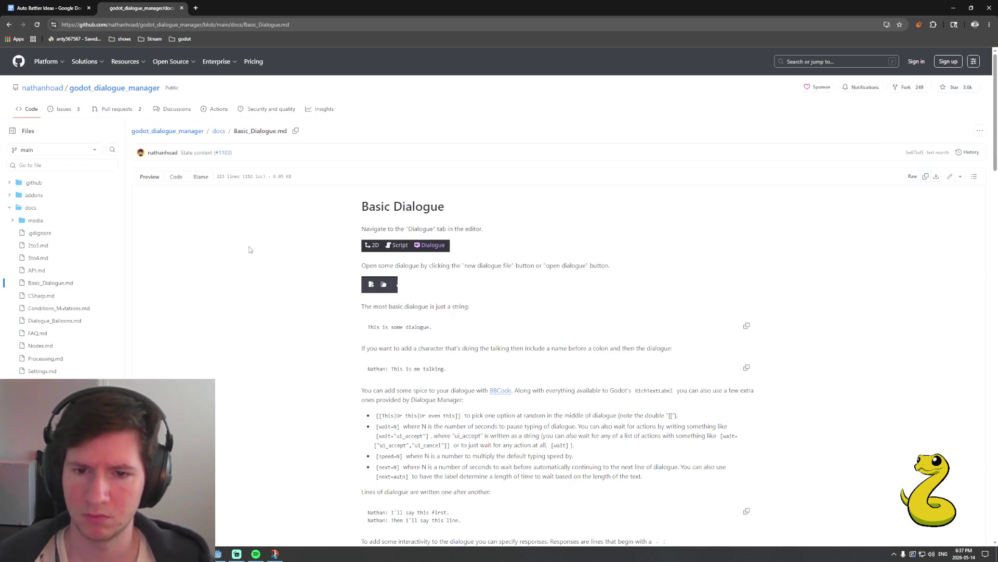
Read down Basic_Dialogue.md past Responses and conditional responses to Randomising lines of dialogue
scroll(250, 250, "down", 1)
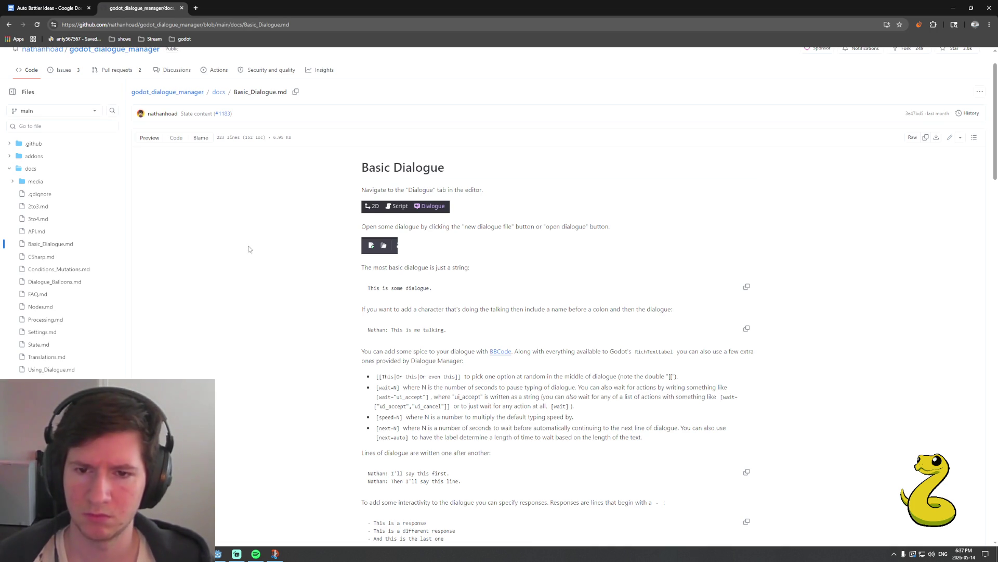
scroll(249, 249, "down", 1)
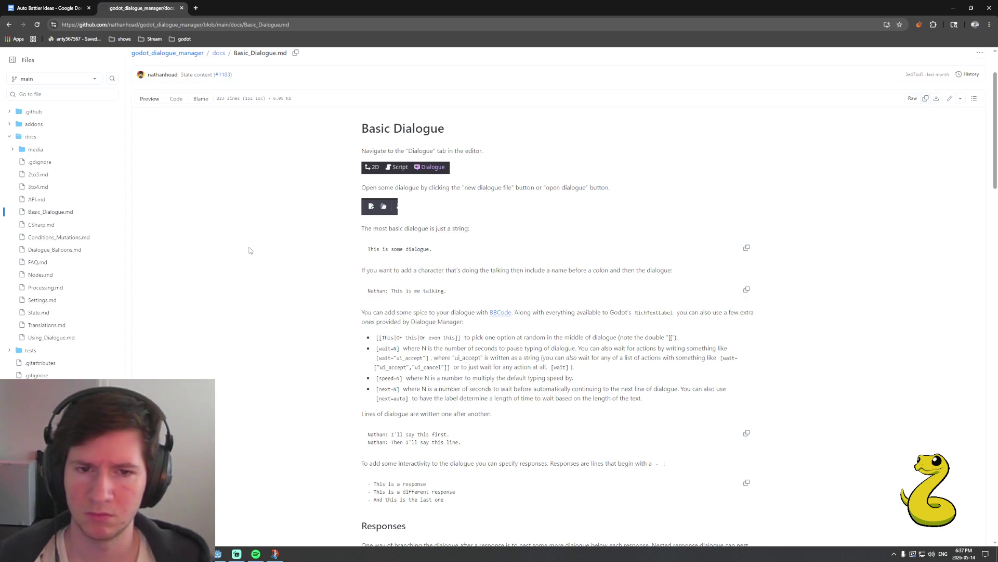
scroll(249, 250, "down", 1)
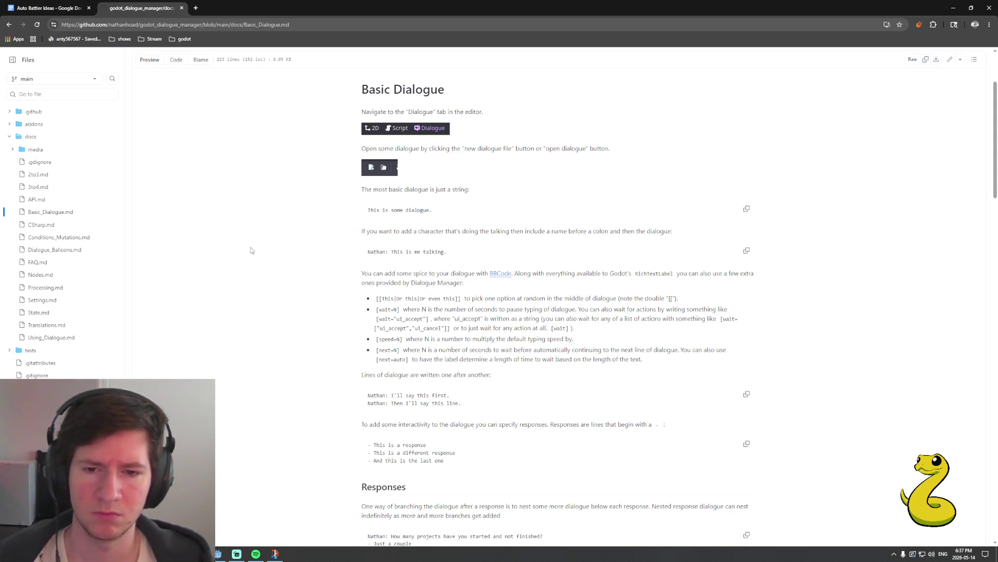
scroll(251, 250, "down", 3)
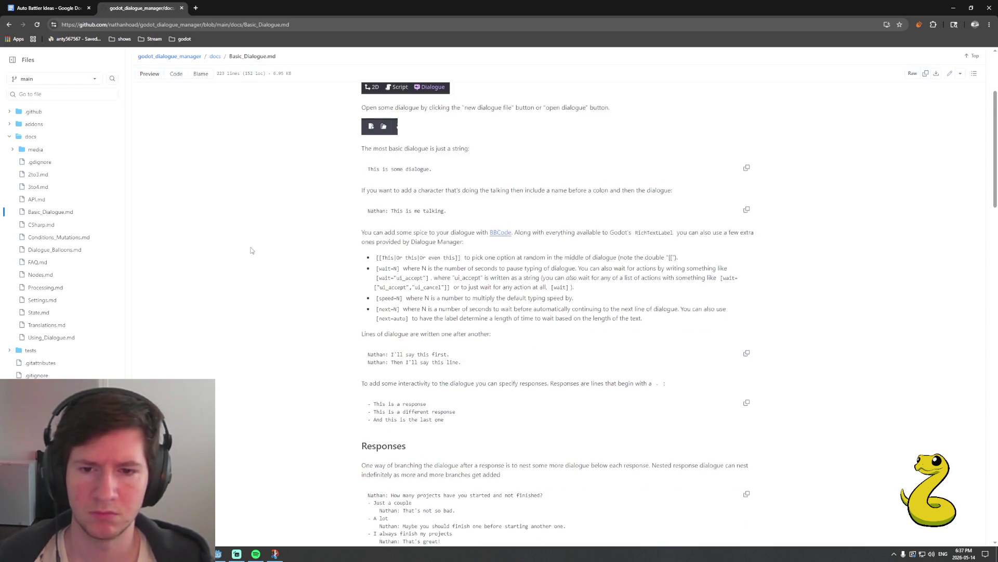
scroll(252, 250, "down", 1)
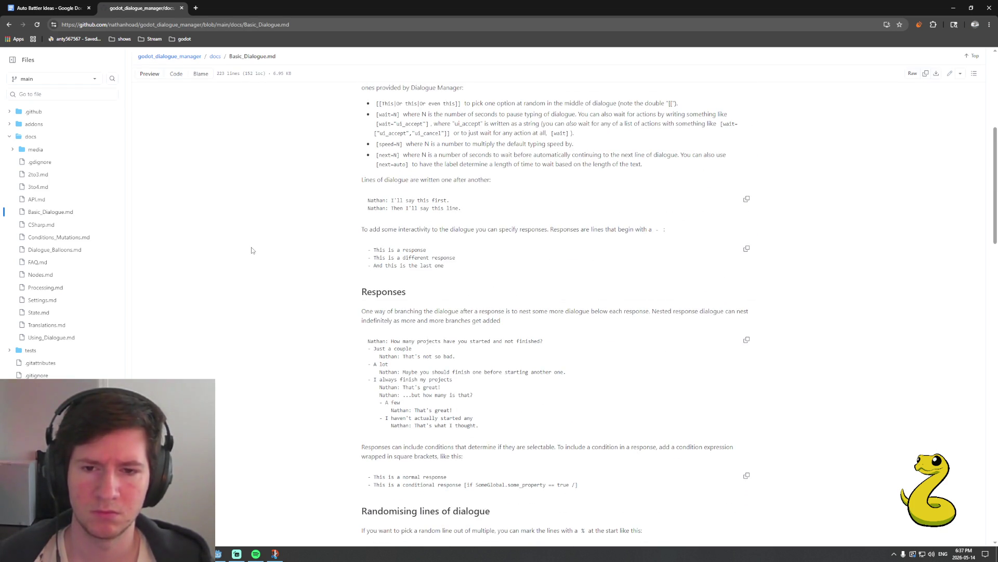
scroll(251, 251, "down", 1)
scroll(252, 250, "down", 1)
scroll(253, 249, "down", 2)
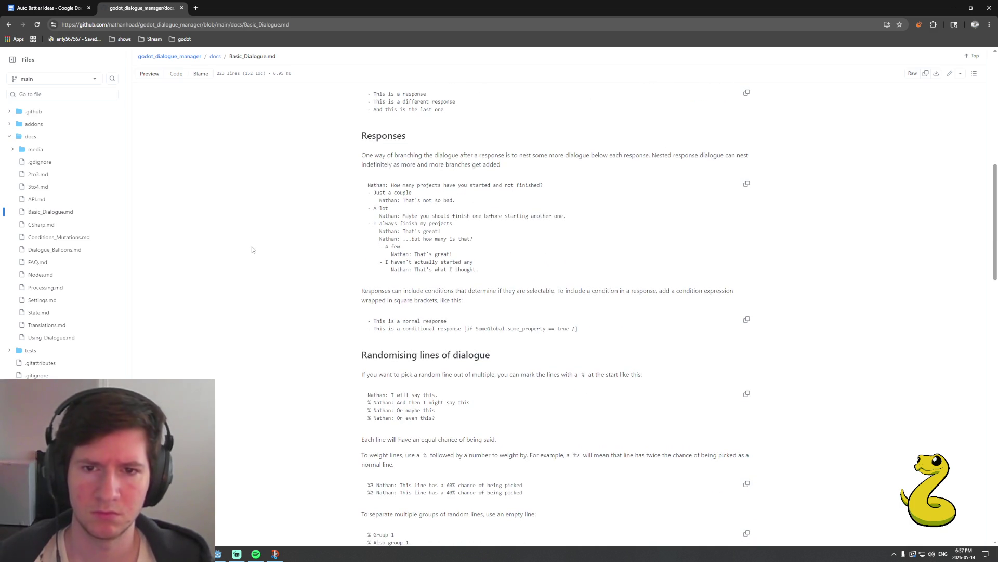
scroll(252, 249, "down", 1)
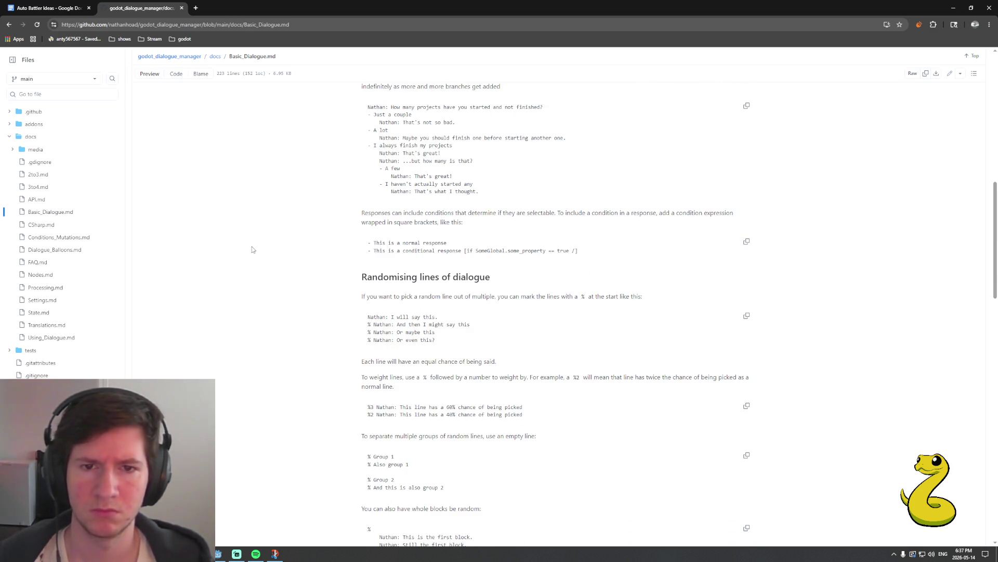
right_click(254, 244)
left_click(264, 229)
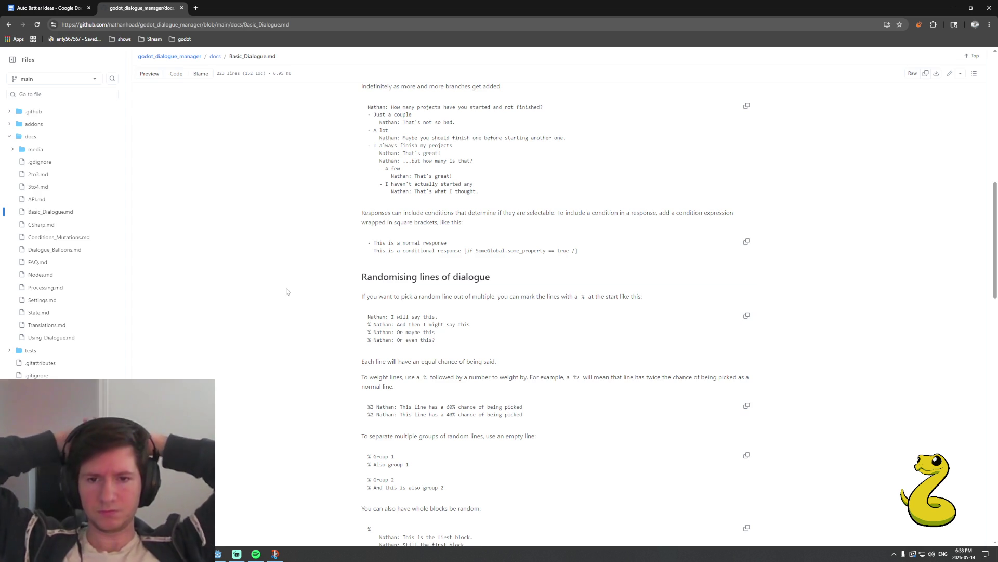
scroll(283, 312, "down", 1)
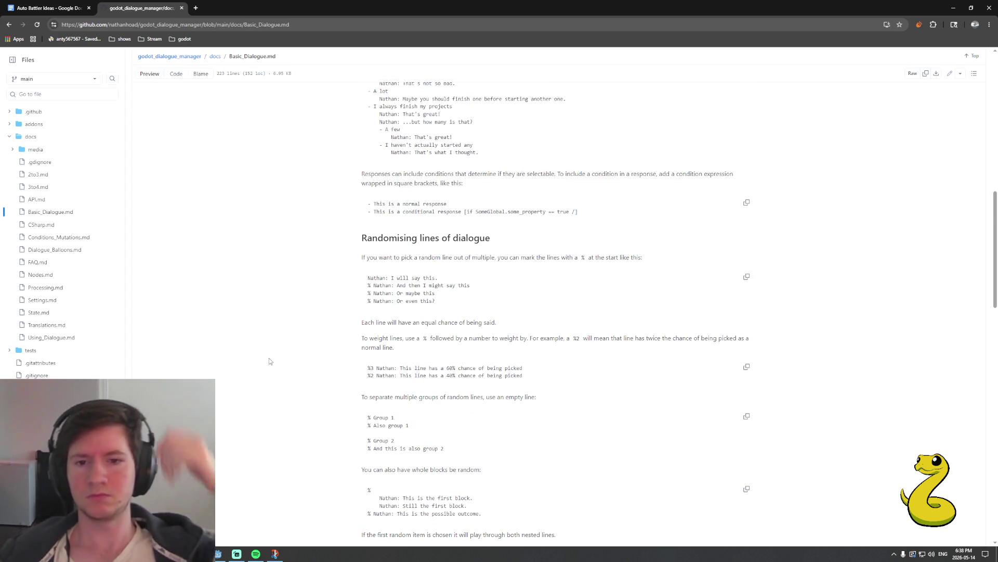
Read on through cues, jumps and importing dialogue to the State and Translations sections
scroll(270, 361, "down", 3)
scroll(269, 361, "down", 2)
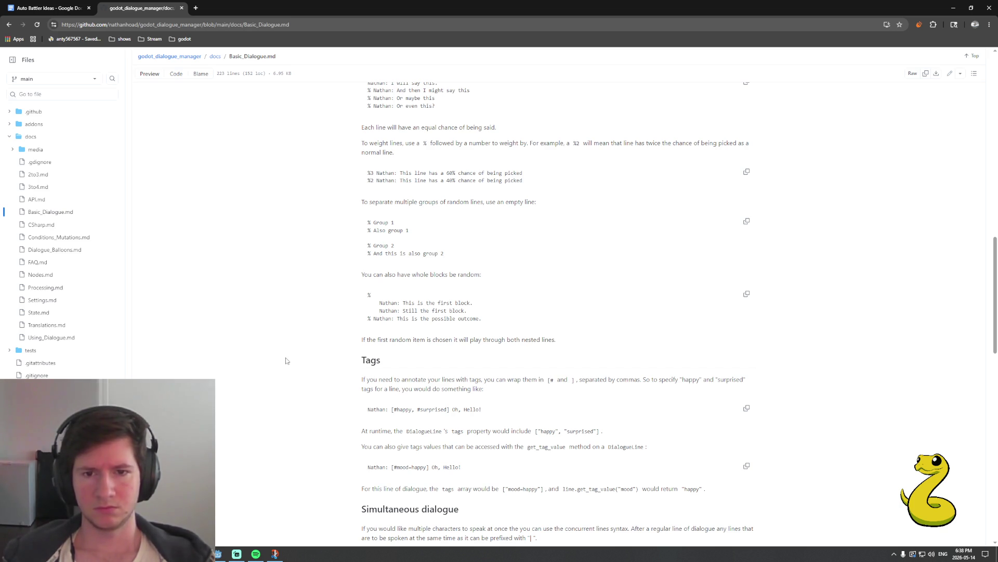
scroll(282, 359, "down", 1)
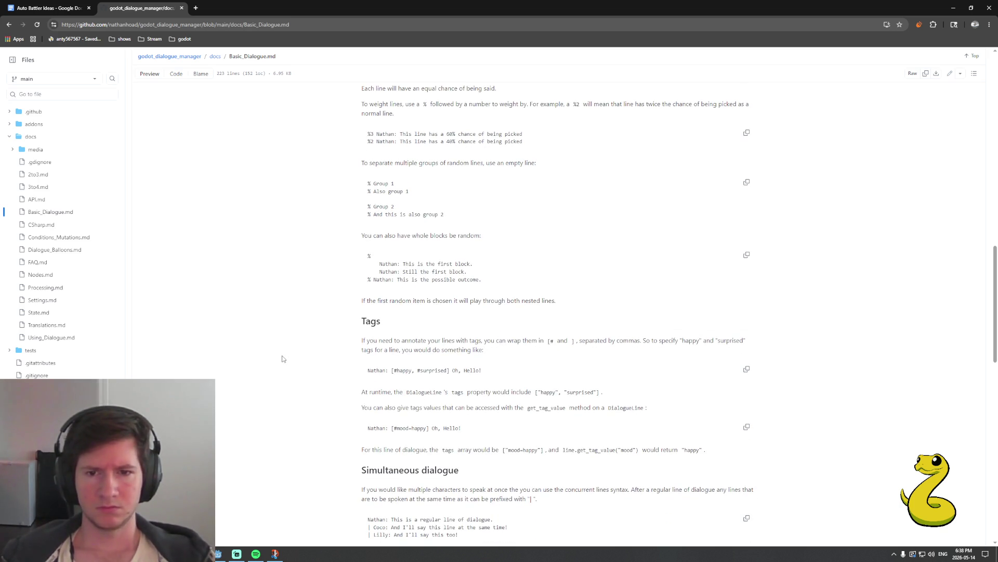
scroll(284, 364, "down", 1)
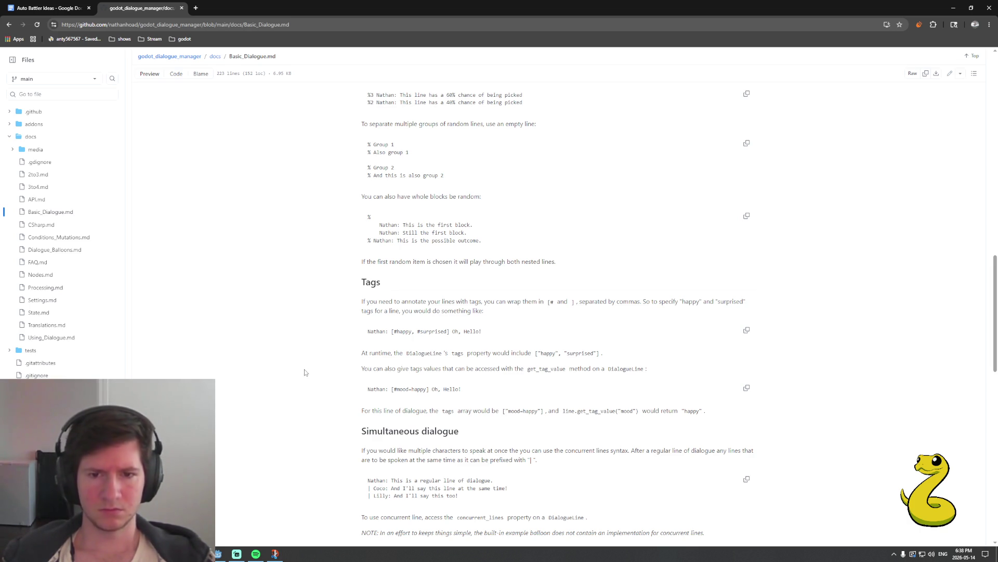
scroll(310, 373, "down", 3)
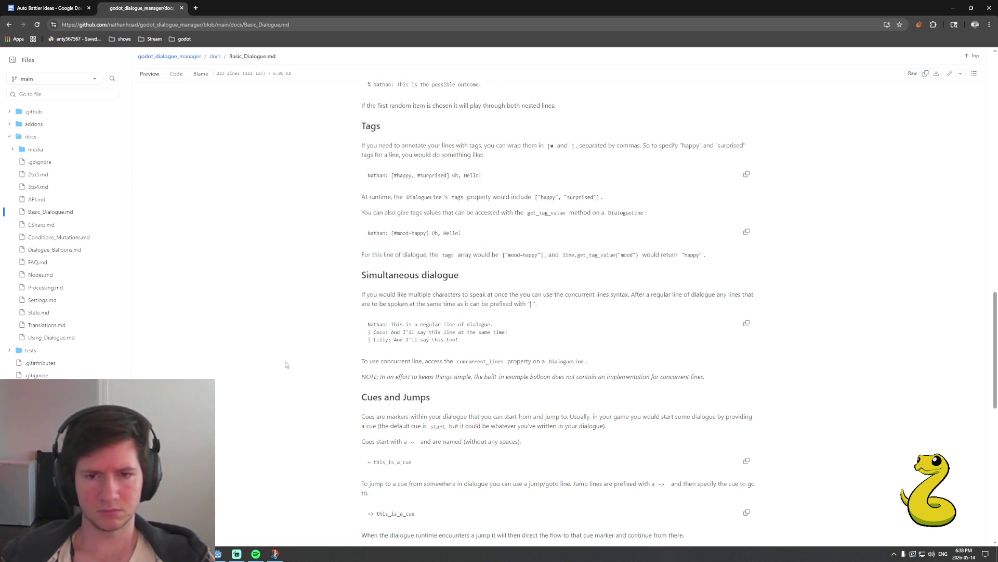
scroll(286, 365, "down", 4)
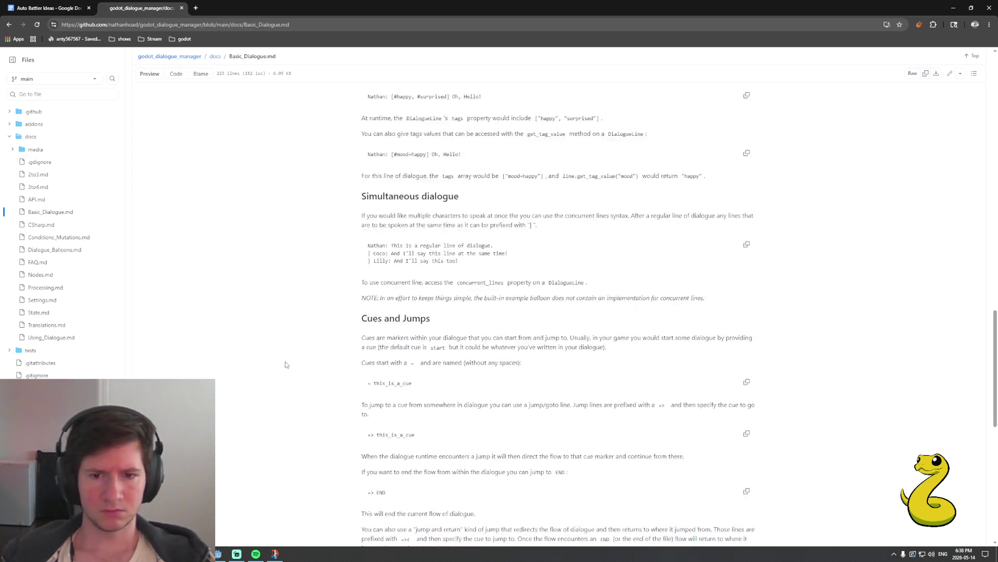
scroll(287, 364, "down", 5)
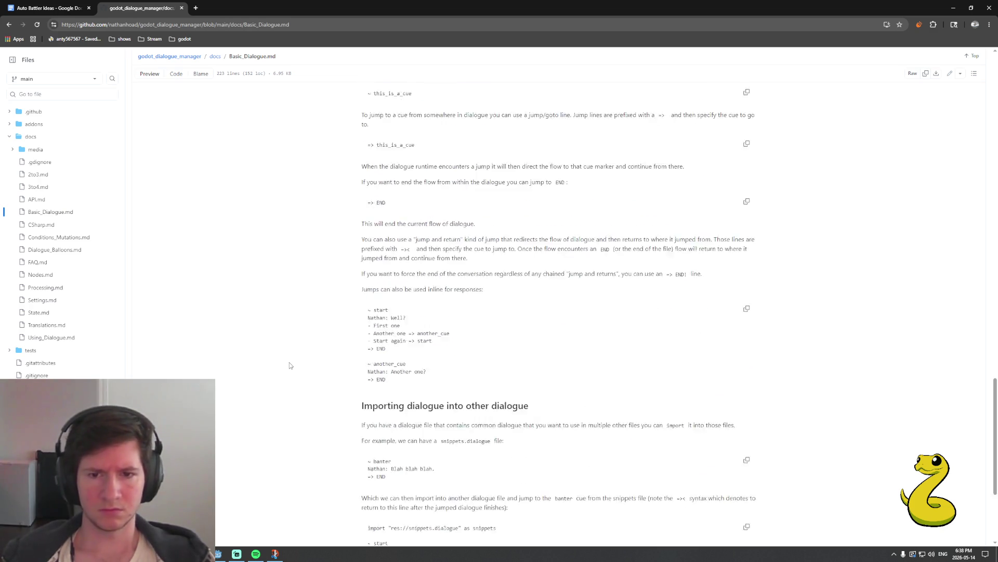
scroll(289, 364, "down", 2)
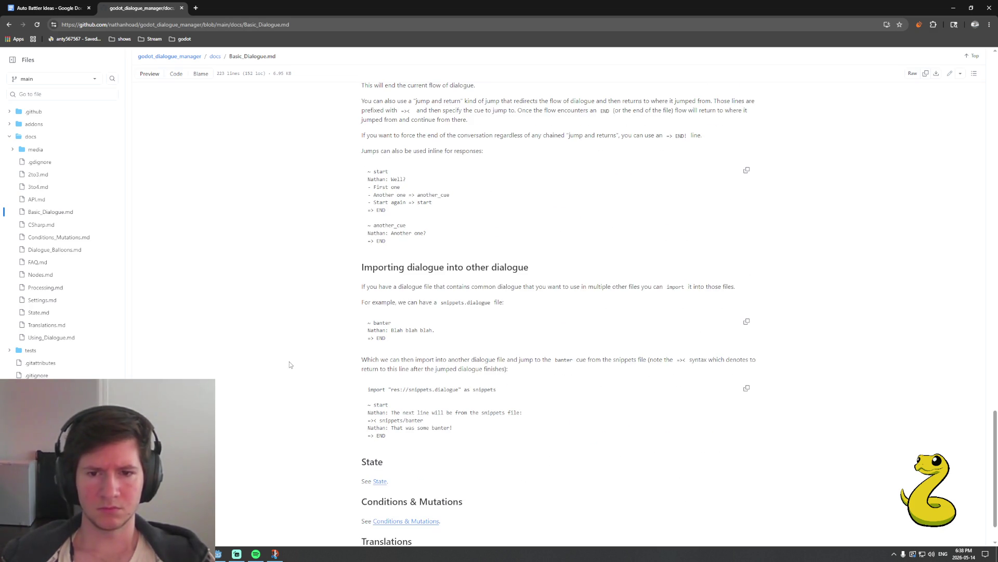
scroll(290, 364, "down", 1)
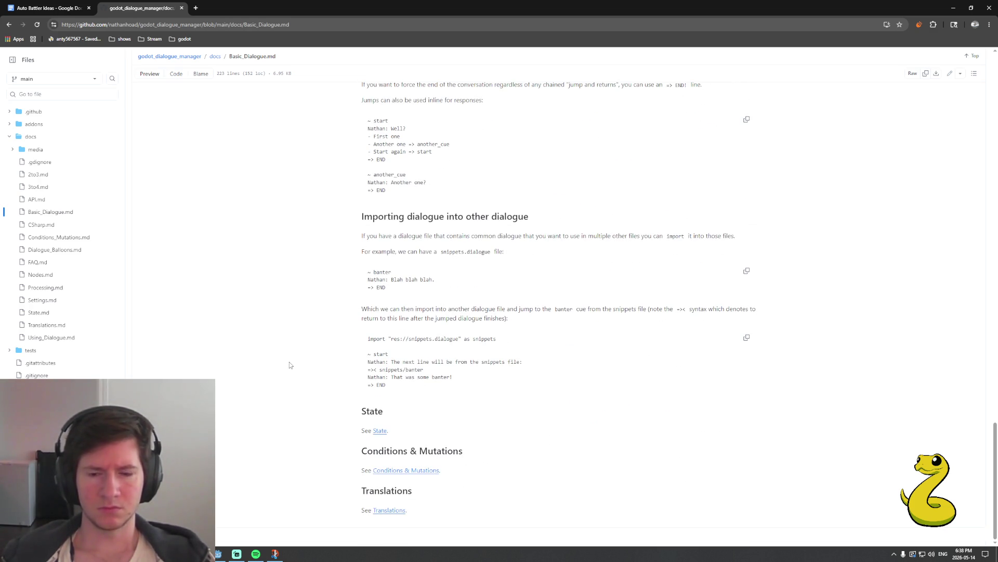
Open the State docs page and read its dialogue and local variables sections
left_click(380, 431)
scroll(326, 421, "down", 3)
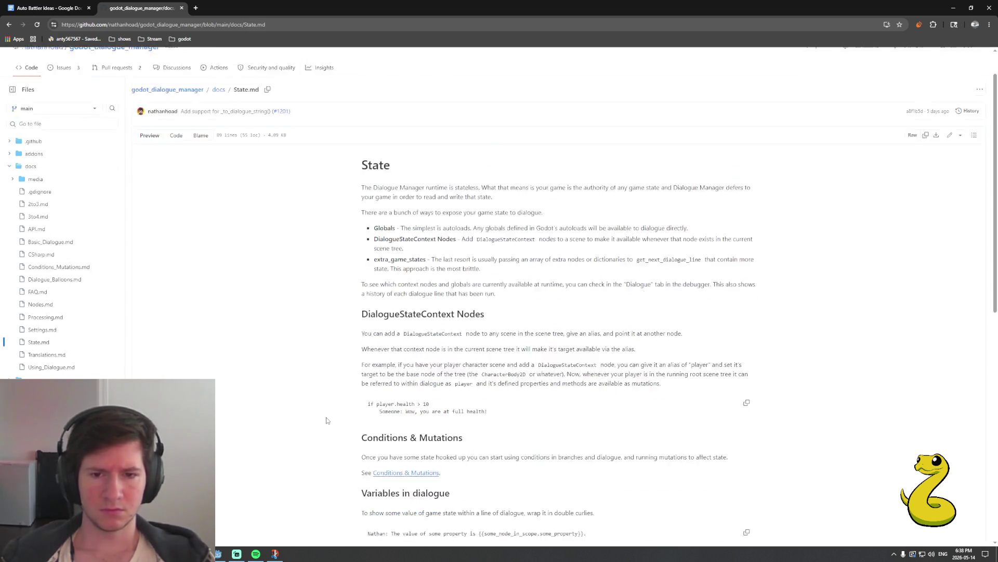
scroll(327, 416, "down", 3)
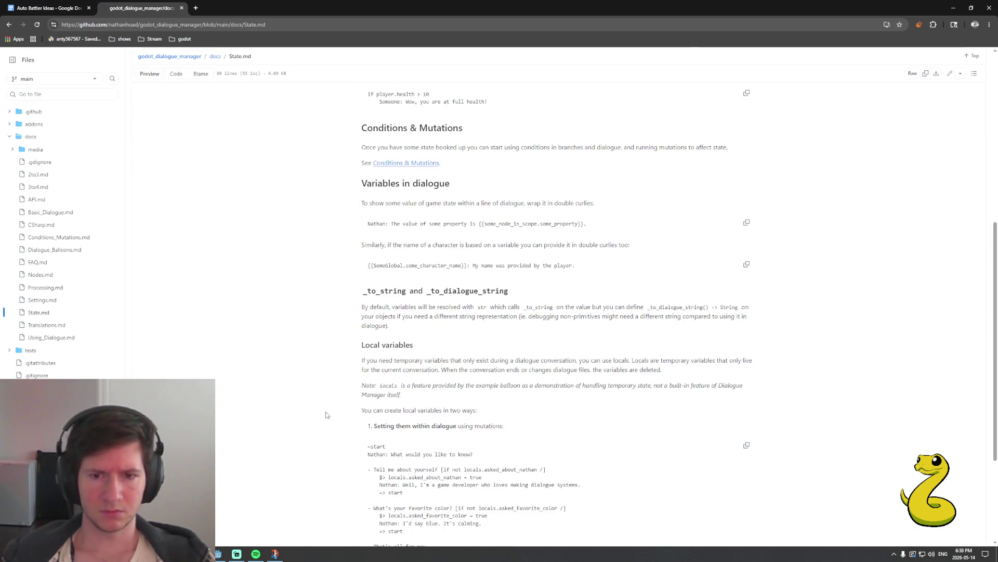
scroll(328, 416, "down", 3)
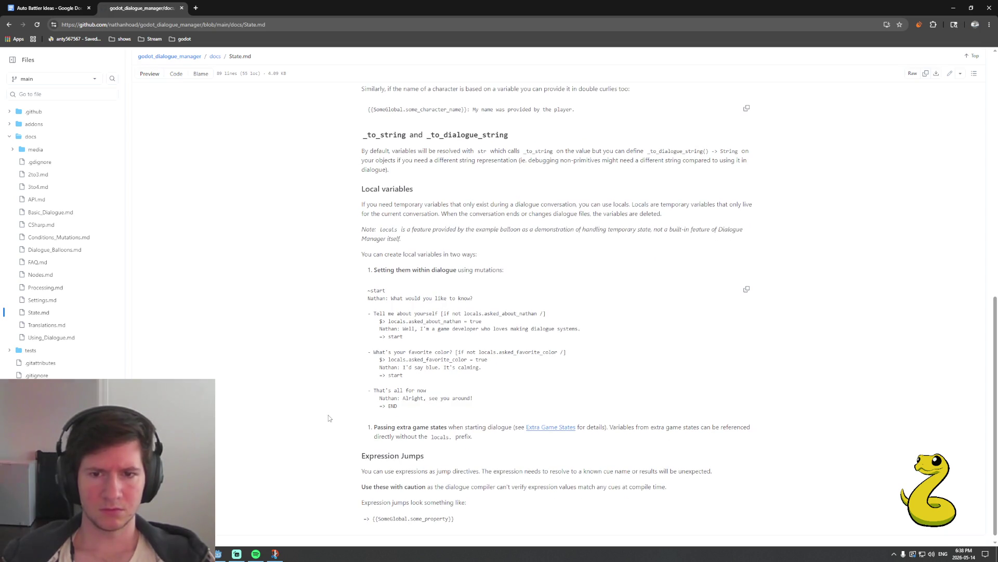
scroll(328, 418, "down", 1)
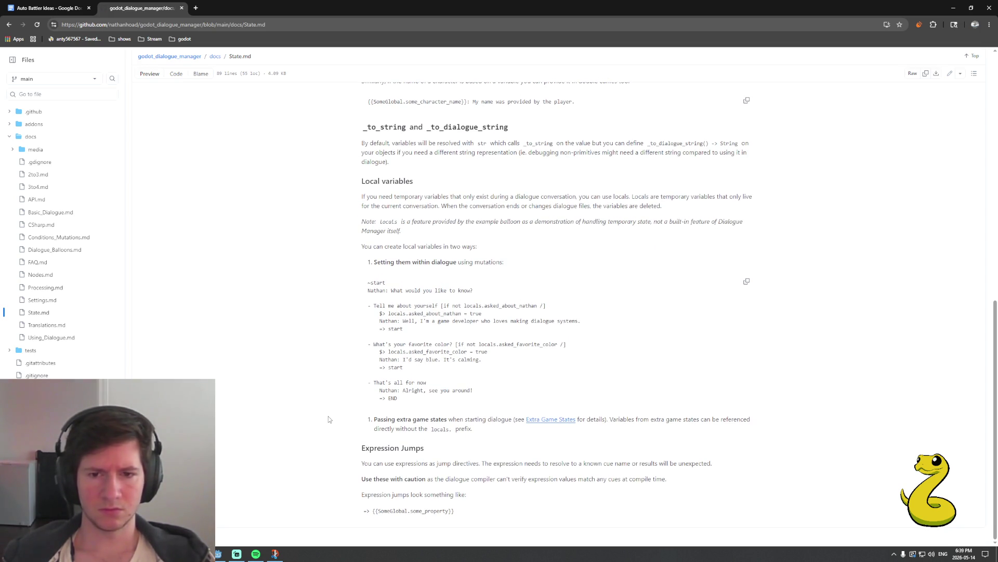
Go back to Basic_Dialogue.md and return to the top of the page
key("alt+Left")
scroll(329, 413, "down", 3)
scroll(329, 409, "up", 3)
scroll(327, 409, "up", 2)
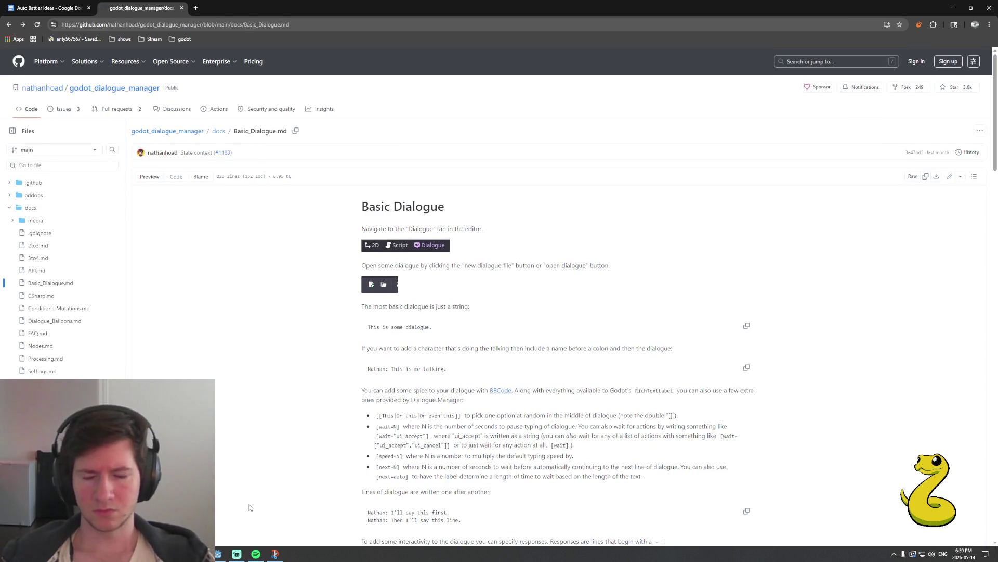
In Godot, delete empty line 70 after Generic_Defeated's line and save the Enemy dialogue
left_click(219, 554)
left_click(362, 325)
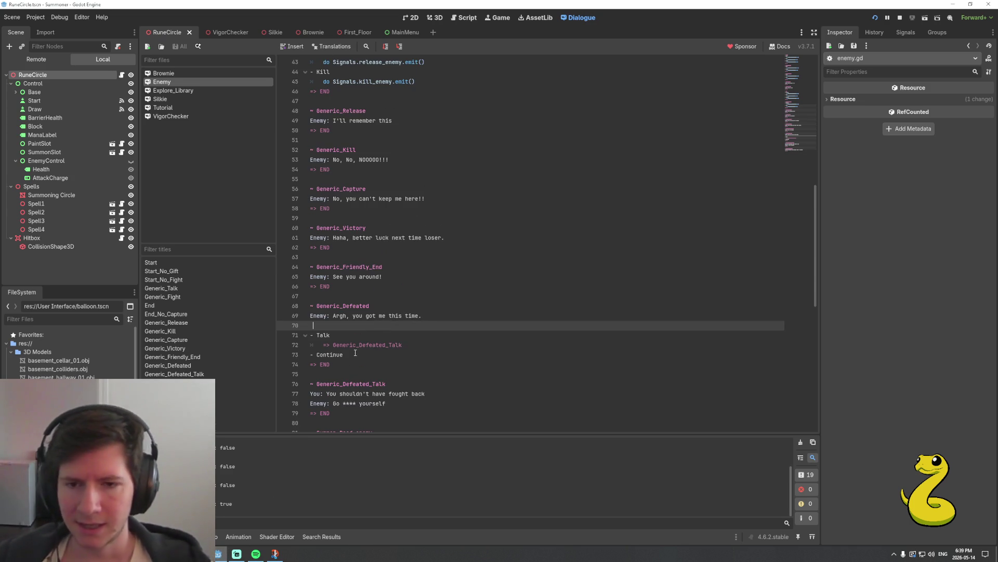
key("BackSpace")
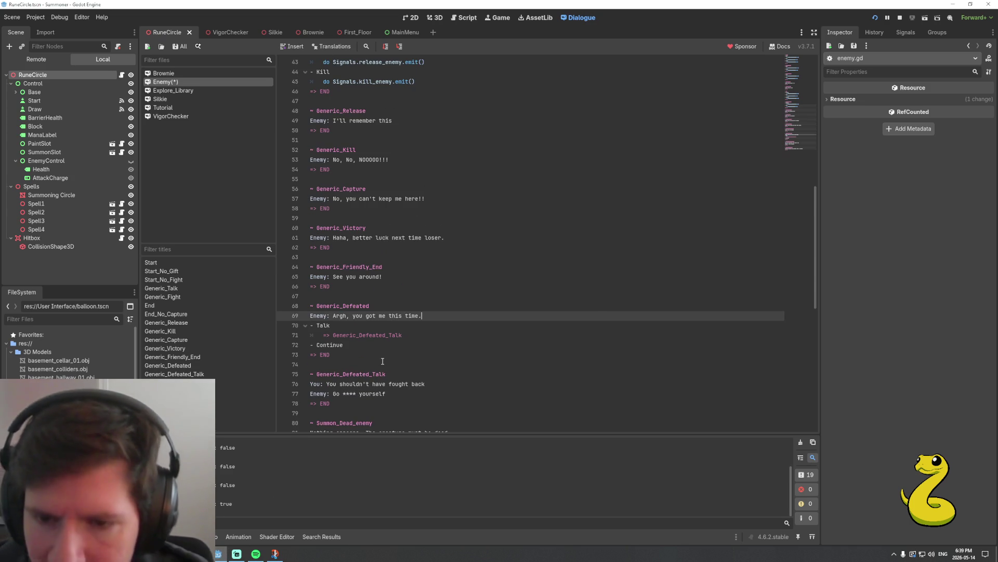
key("ctrl+s")
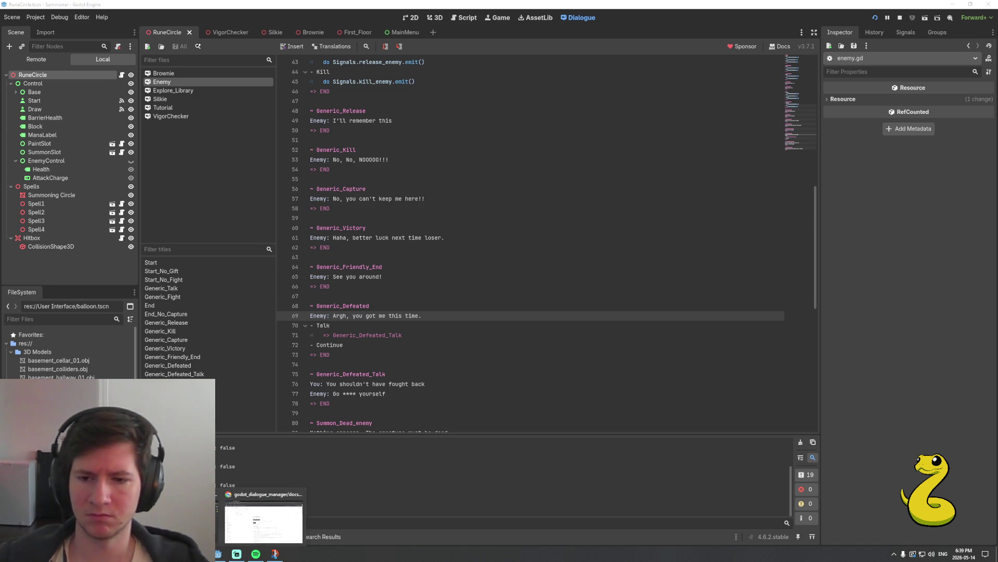
left_click(264, 528)
Search Google for 'godot dialogue manager put options in text box'
left_click(268, 22)
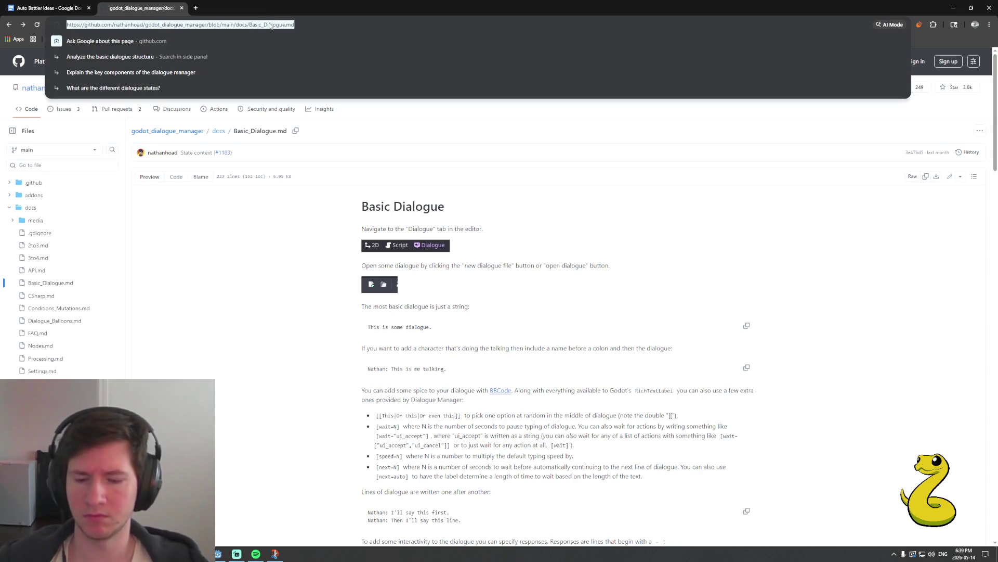
type("godot dialogue manager")
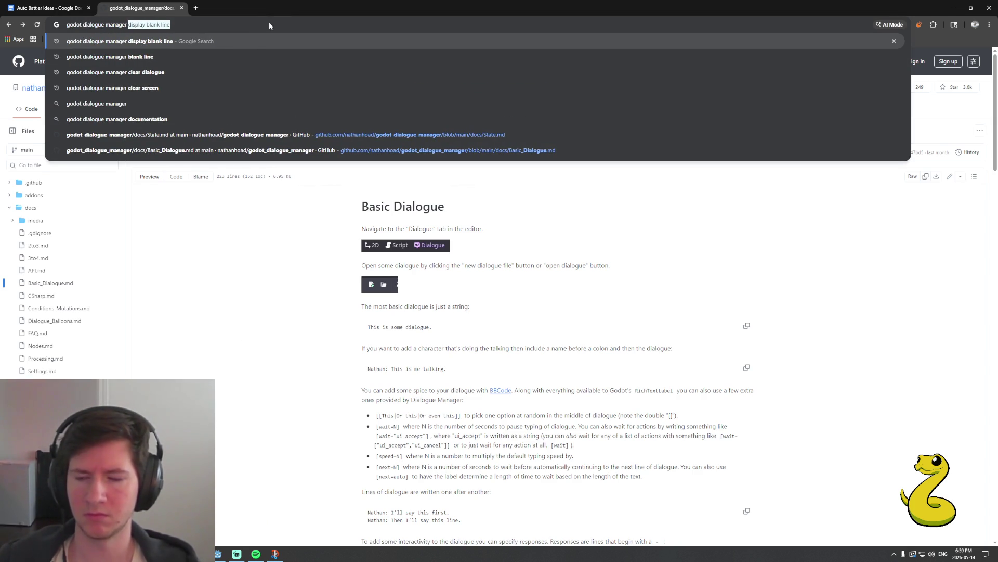
type("put options in text box")
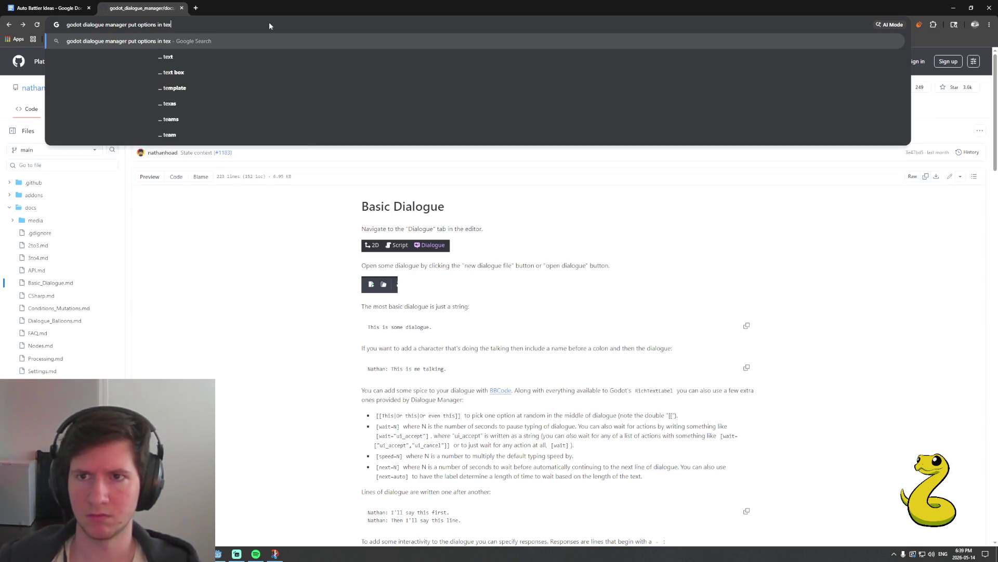
key("Return")
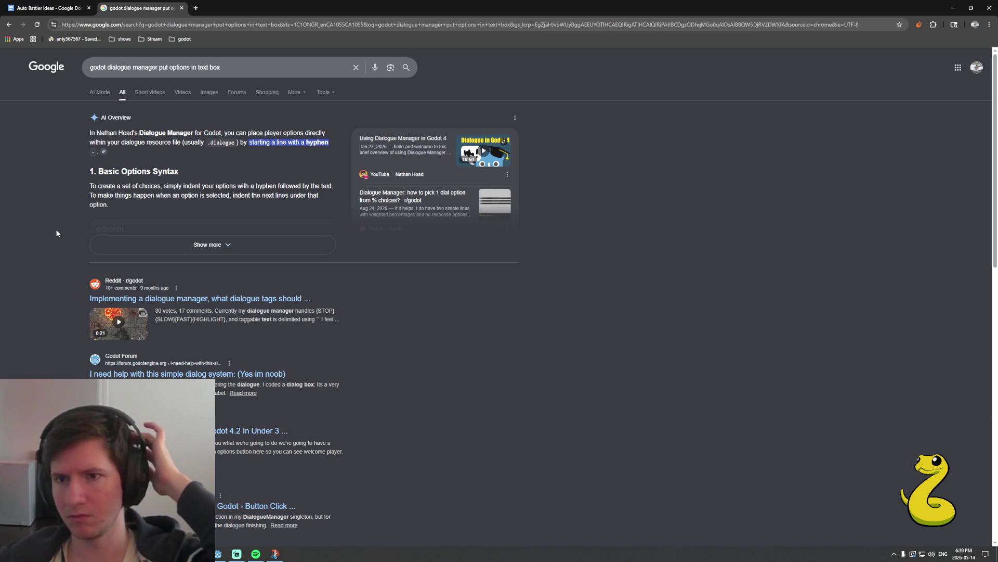
Scroll through the Google results for the dialogue manager text box query
scroll(55, 229, "down", 2)
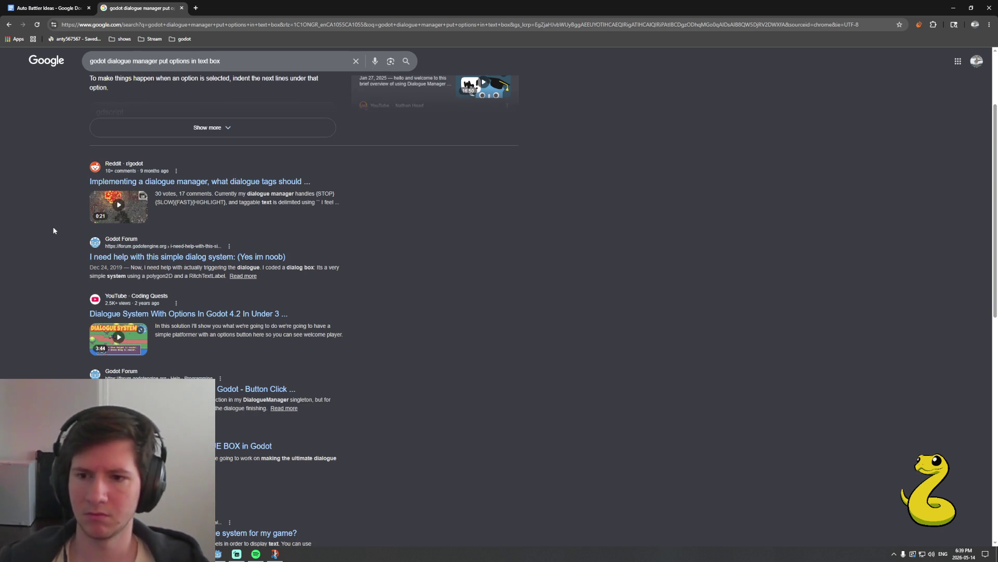
scroll(51, 225, "down", 1)
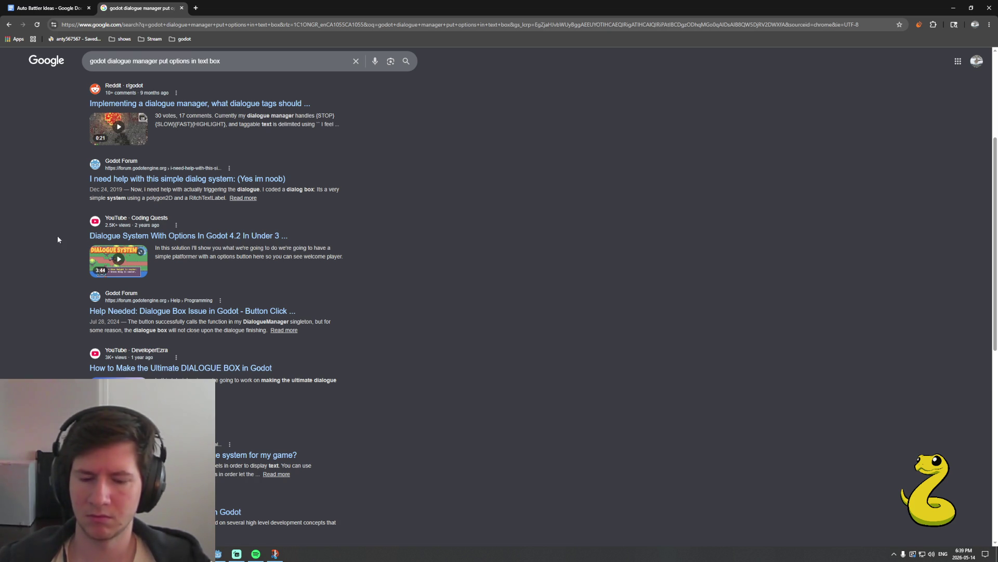
scroll(57, 240, "down", 3)
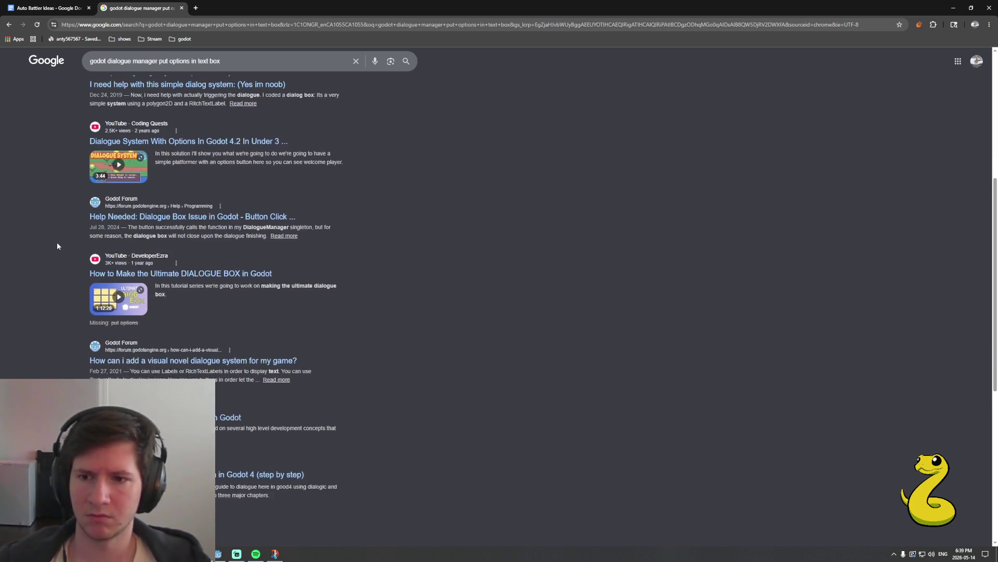
scroll(56, 242, "down", 2)
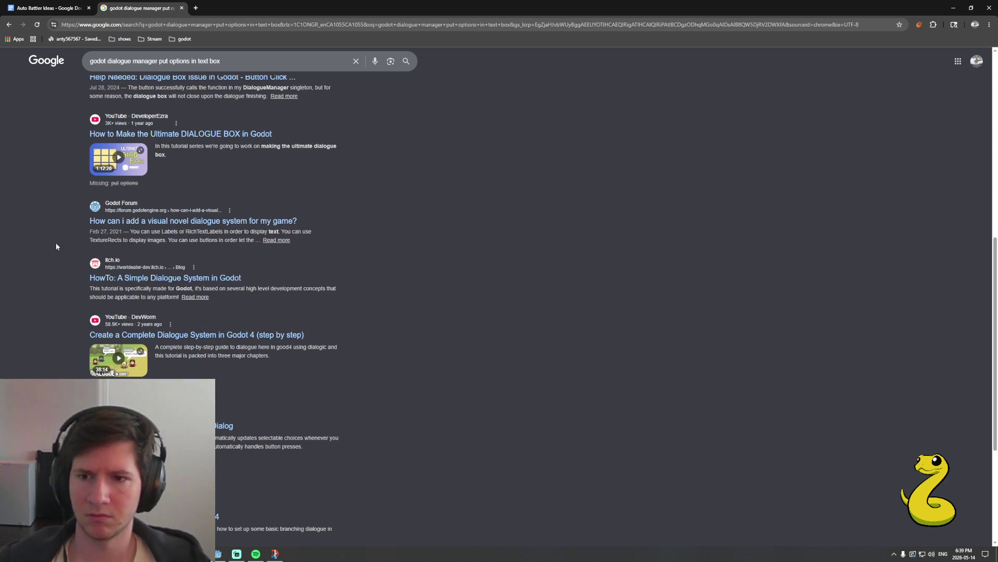
scroll(55, 246, "down", 4)
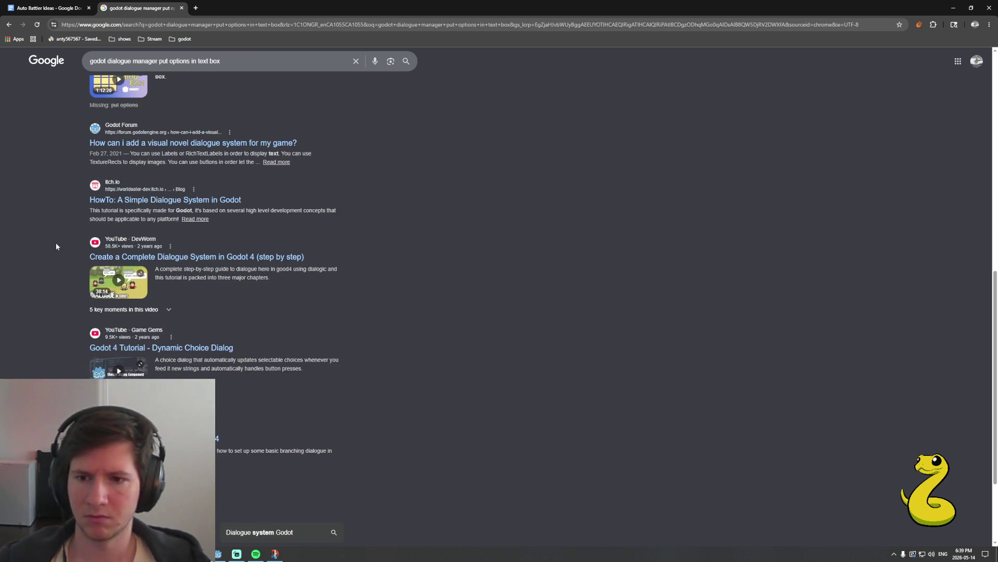
Resume music playback and skip ahead two songs
key("XF86AudioPlay")
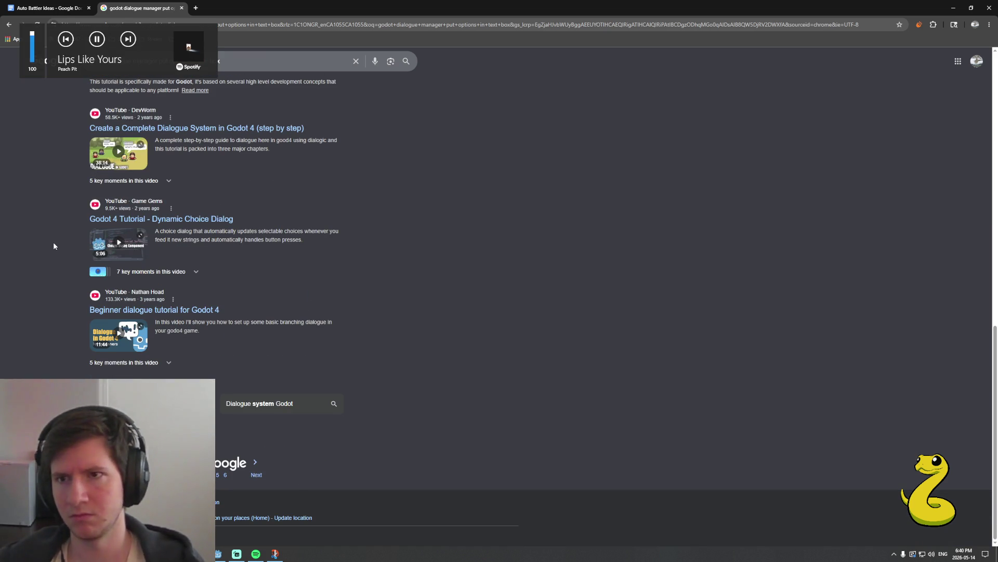
key("XF86AudioNext")
key("XF86AudioNext")
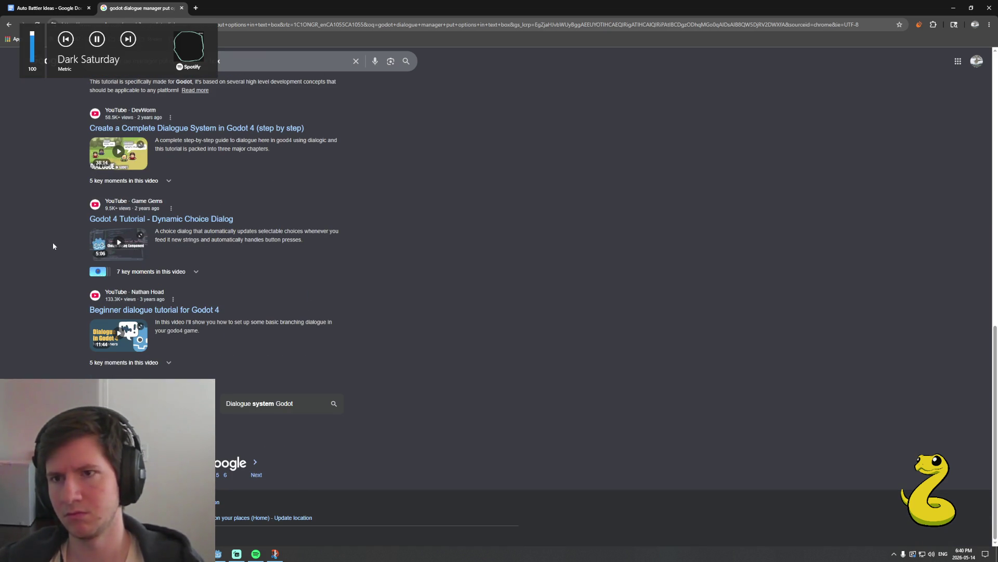
key("XF86AudioNext")
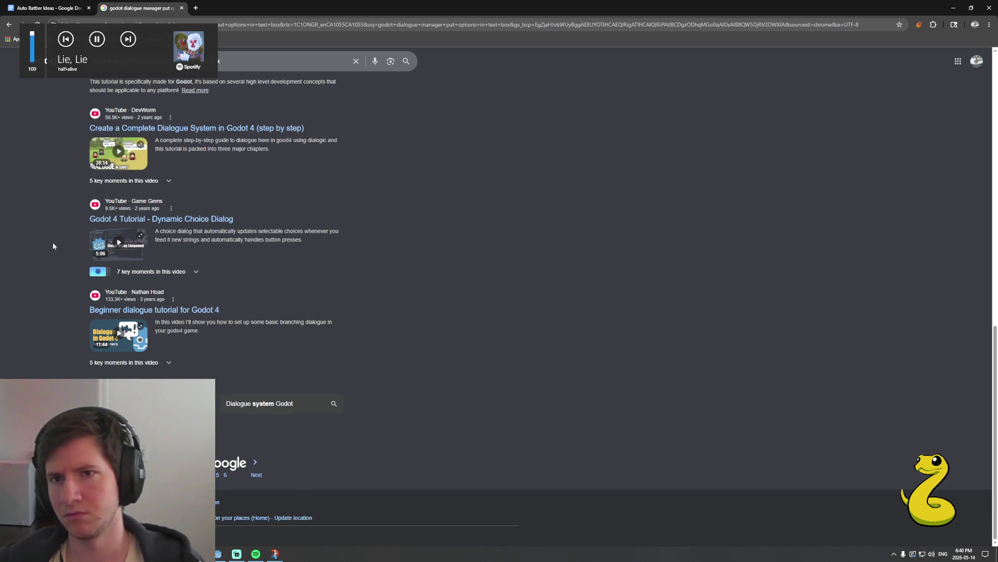
Go to the second page of search results via the Next link
scroll(64, 285, "up", 20)
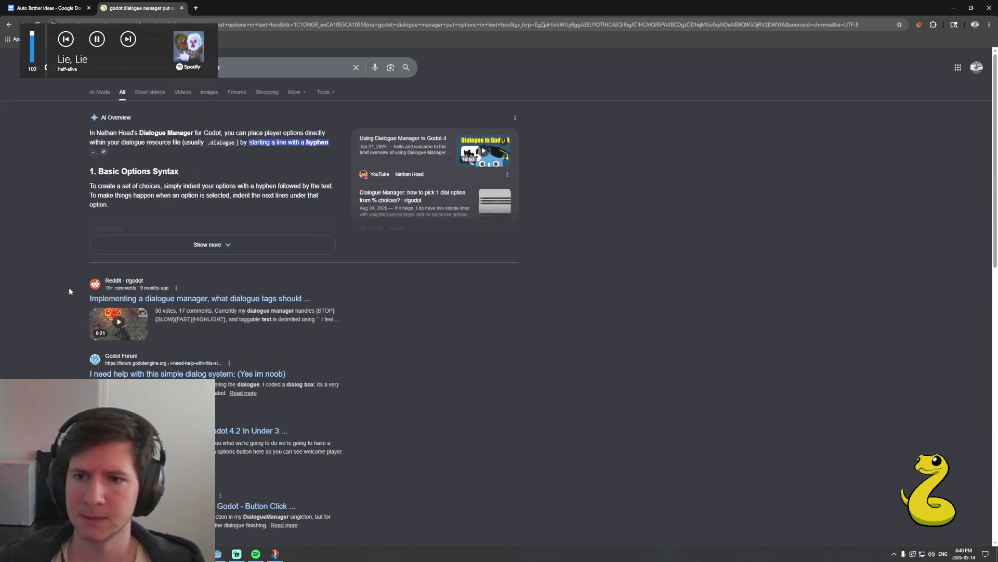
scroll(63, 297, "down", 15)
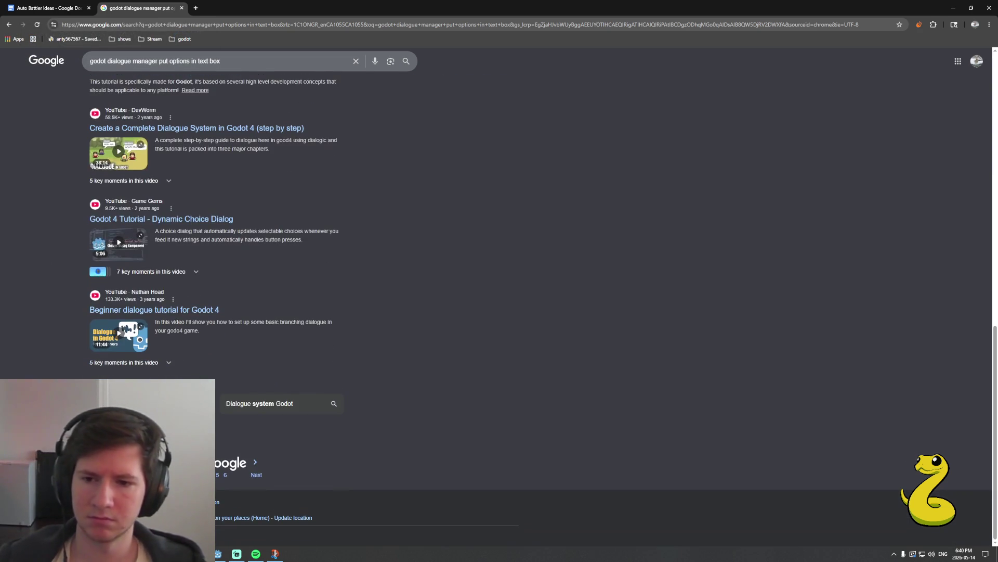
left_click(256, 474)
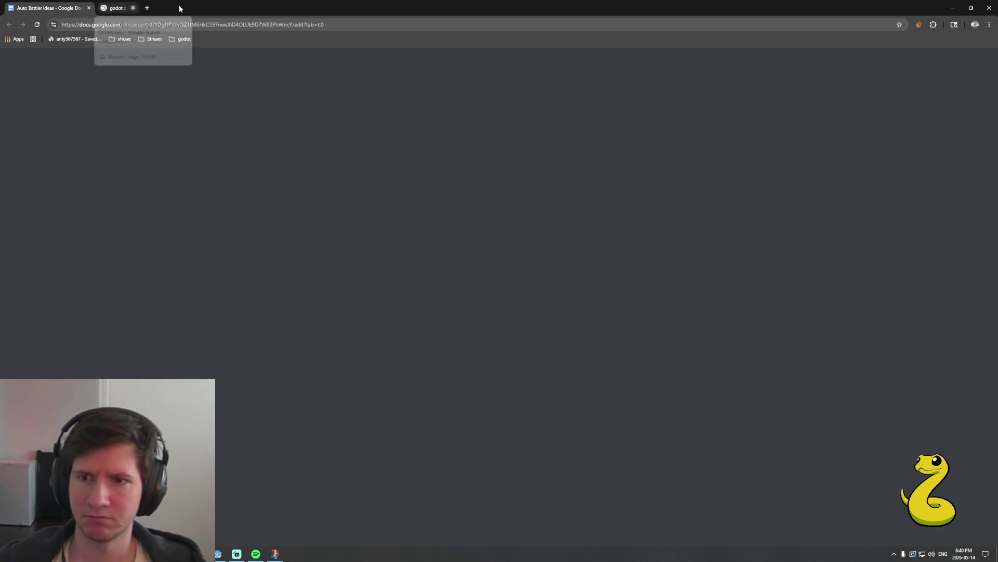
Close the search tab to review the Auto Battler Ideas to-do list, then return to Godot
left_click(180, 7)
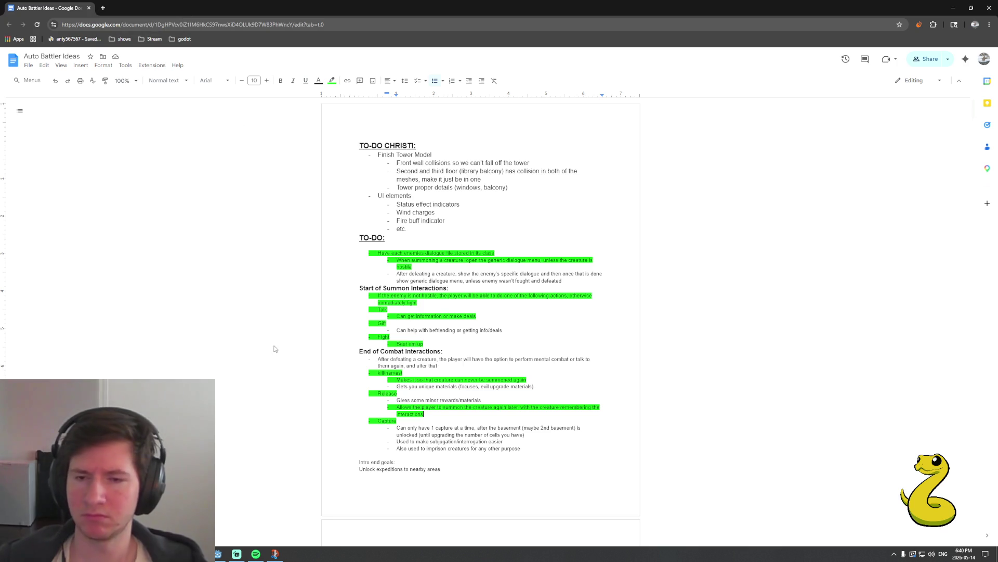
left_click(237, 554)
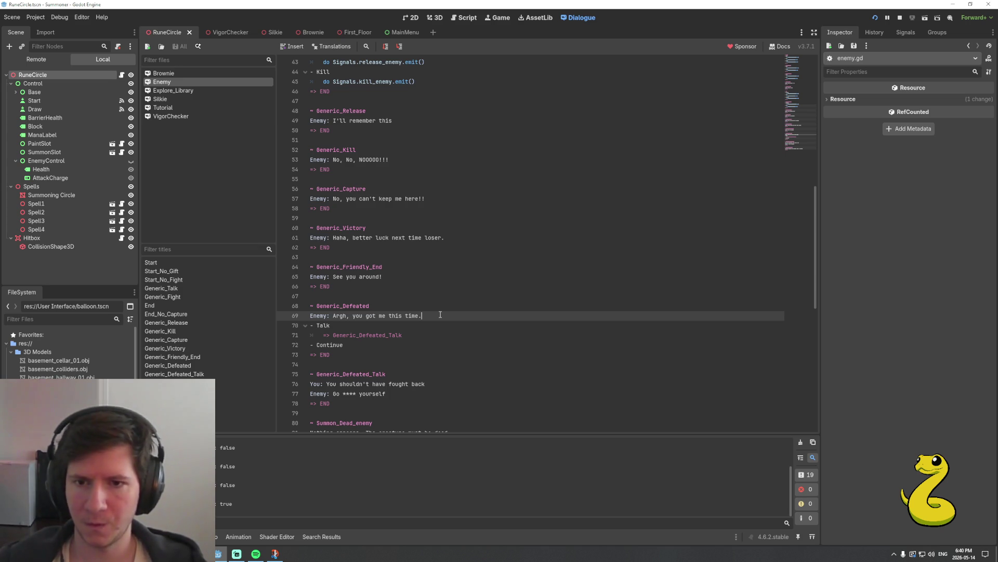
mouse_move(197, 554)
left_click(266, 520)
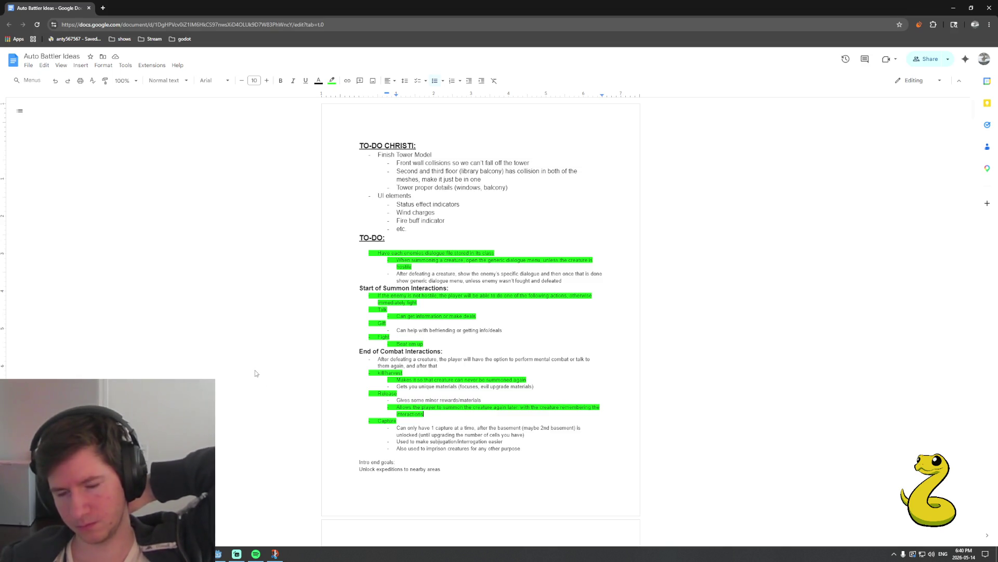
left_click(218, 555)
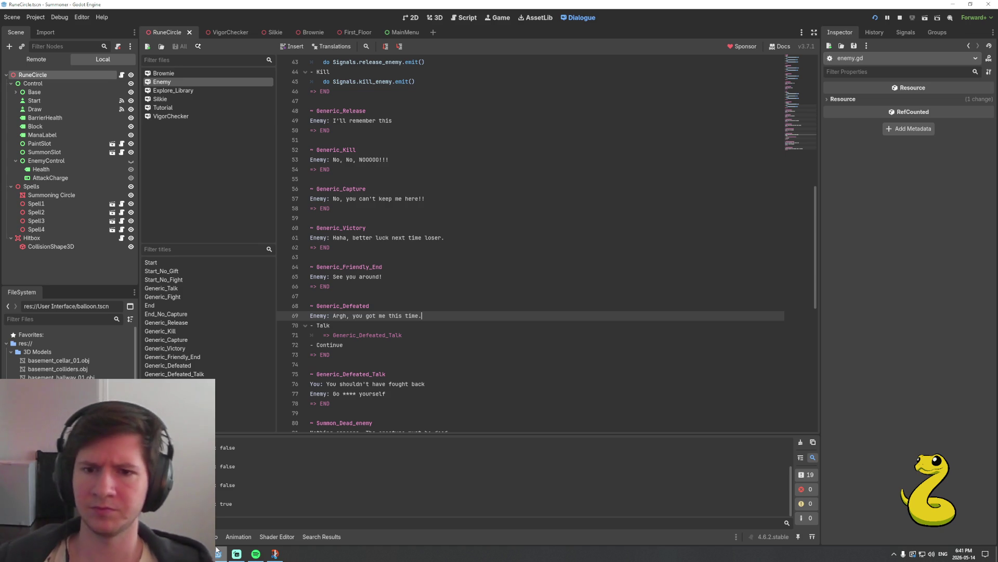
Add a new line holding [] under Generic_Defeated's Argh line (line 69)
left_click(446, 323)
left_click(443, 317)
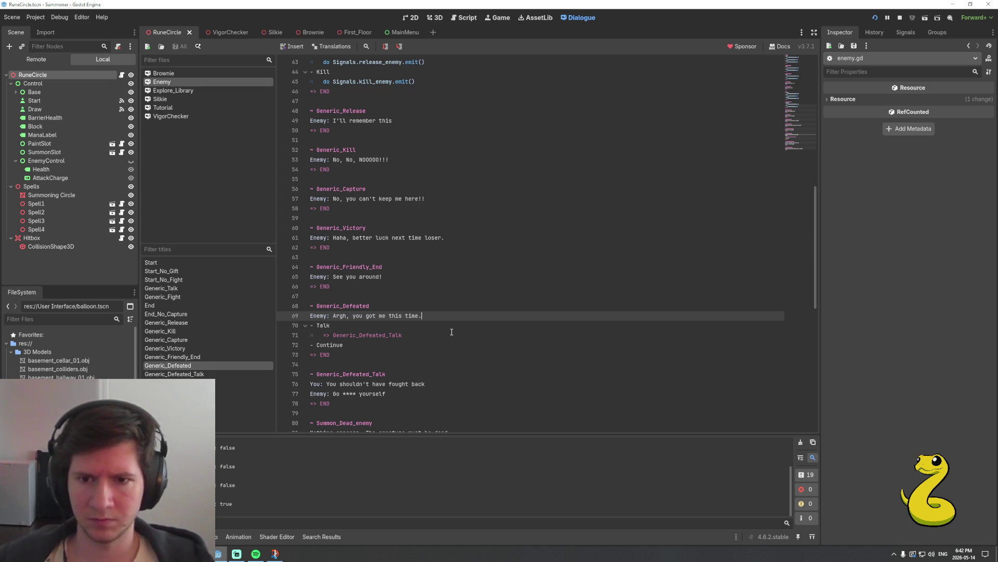
key("Return")
type("[f")
key("BackSpace")
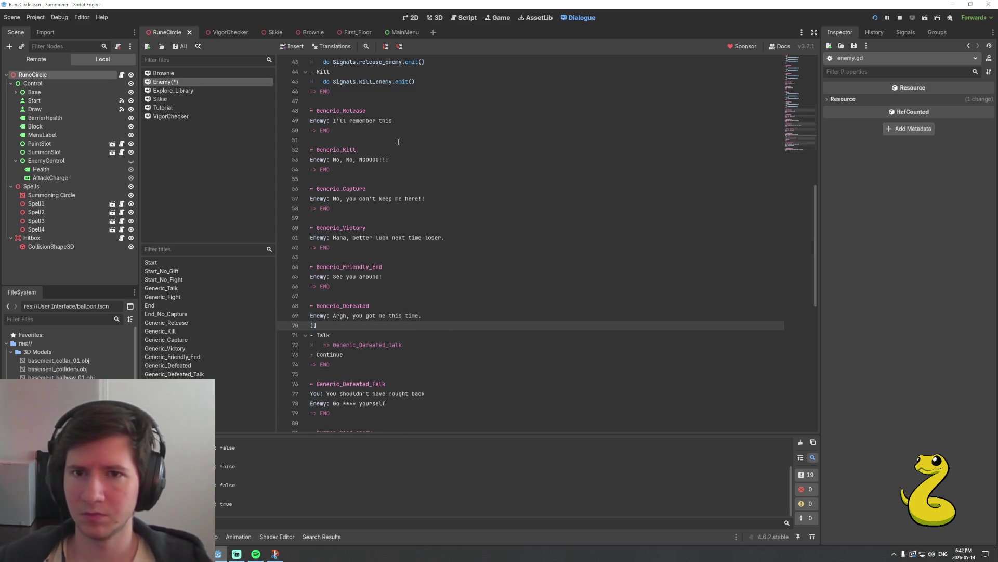
Test the dialogue starting from the Argh line on line 69
left_click(334, 47)
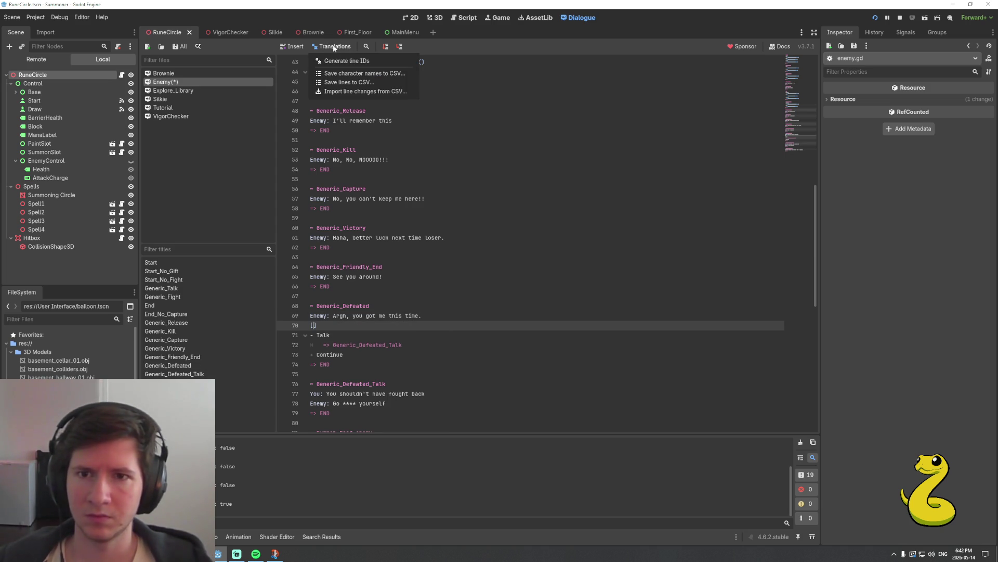
left_click(348, 47)
left_click(370, 46)
left_click(370, 46)
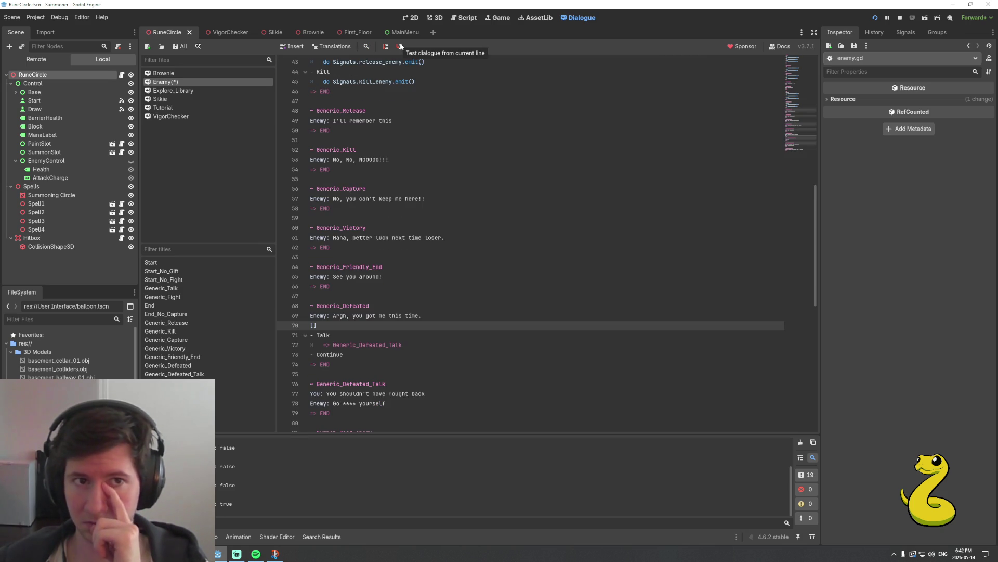
left_click(310, 315)
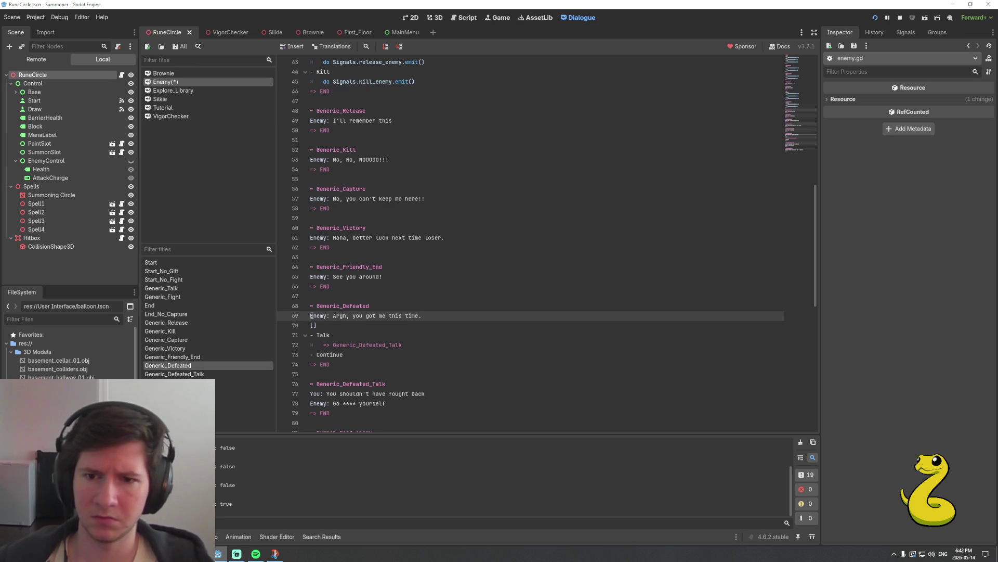
left_click(400, 46)
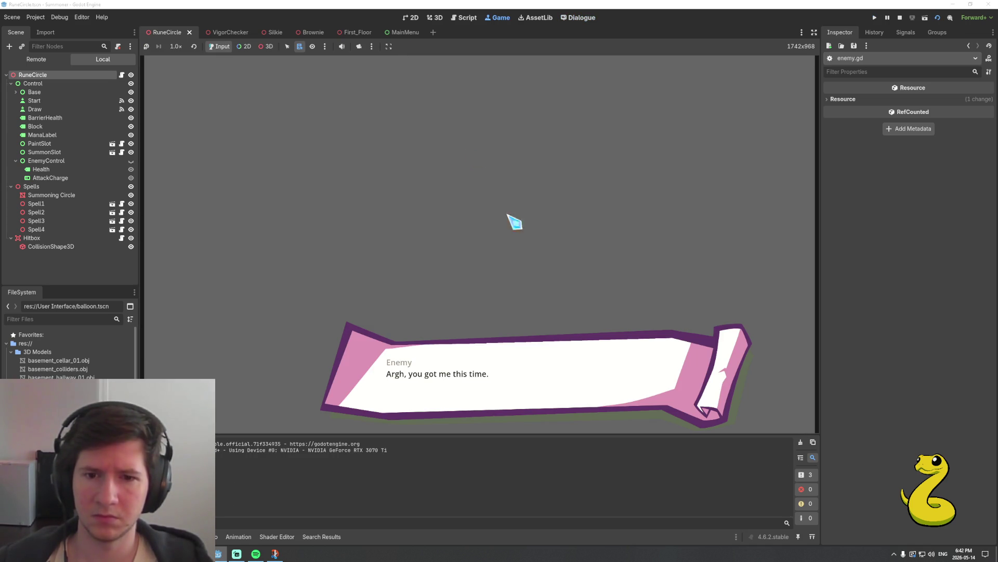
Advance the test balloon to the Talk and Continue responses, then stop the test
left_click(520, 388)
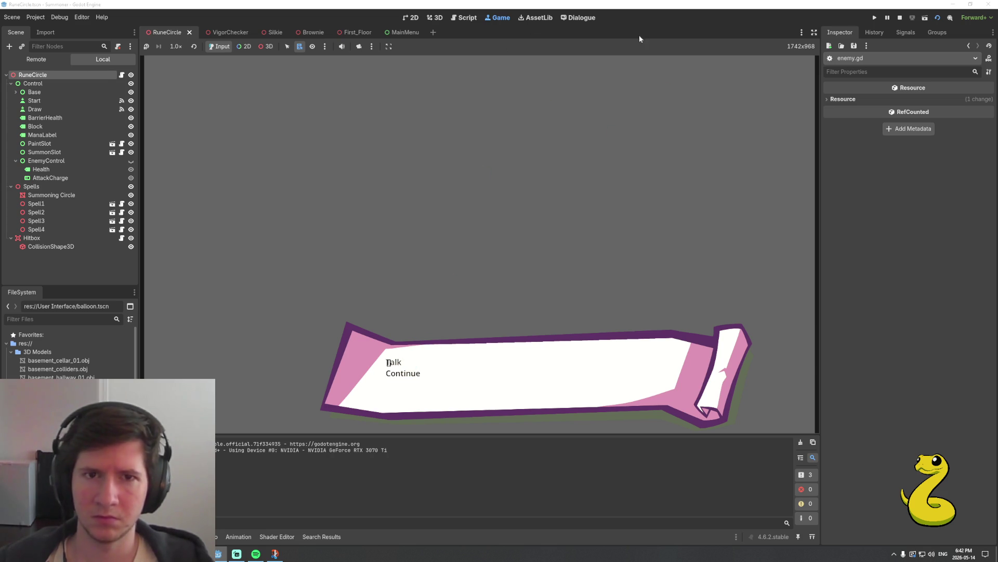
left_click(900, 18)
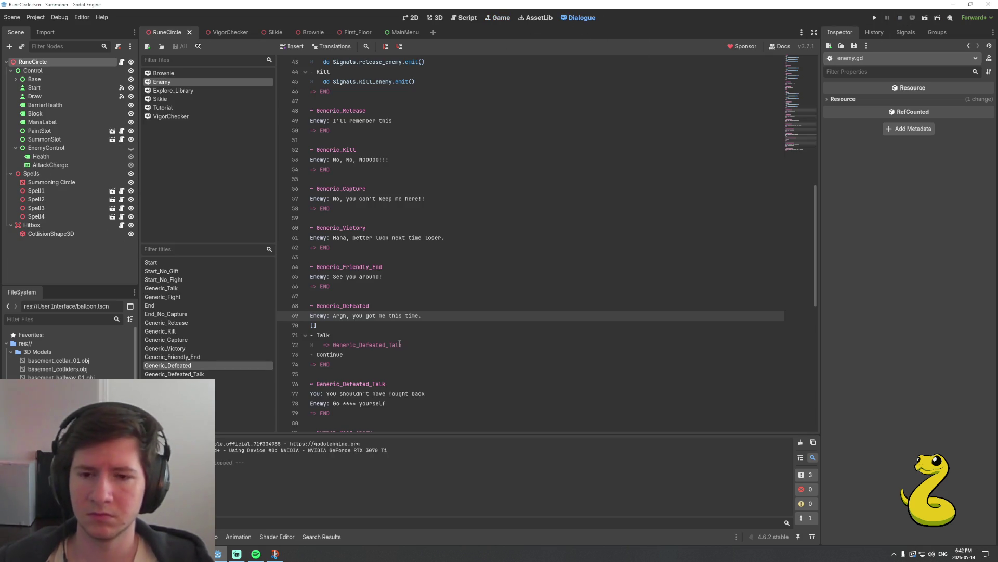
Replace line 70's [] with '.', save the Enemy dialogue, and run a test
left_click(399, 325)
key("BackSpace")
key("BackSpace")
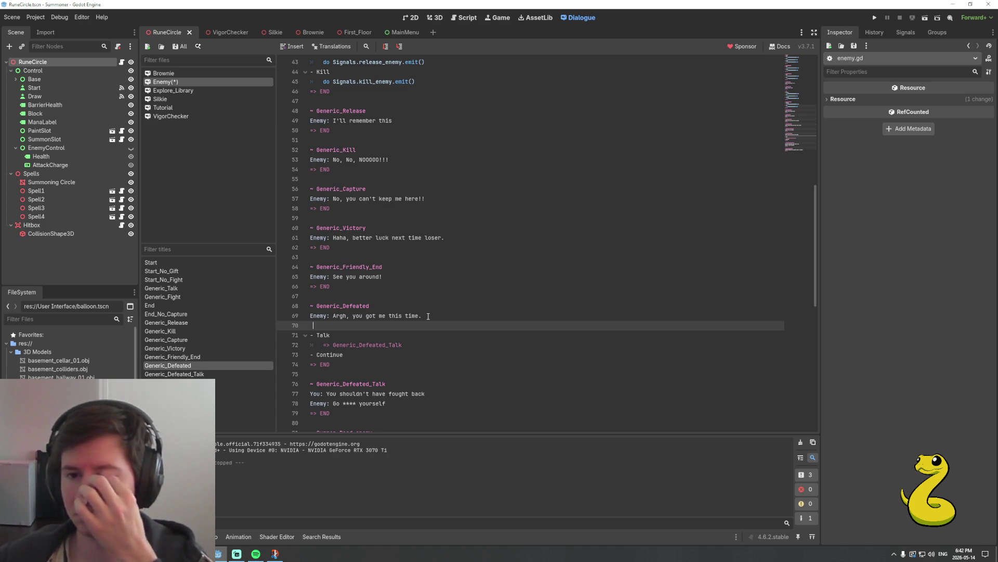
key("ctrl+s")
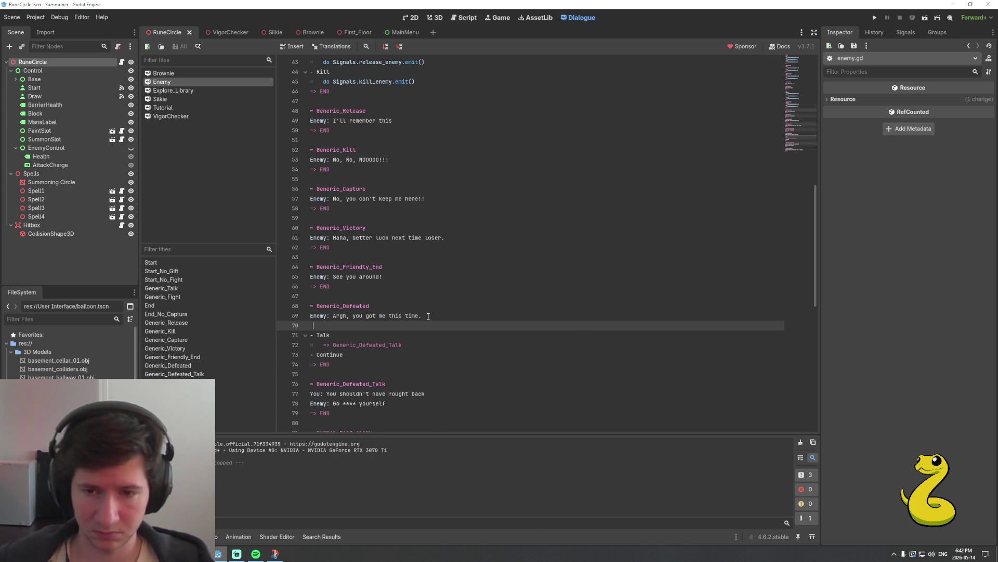
type(".")
key("ctrl+s")
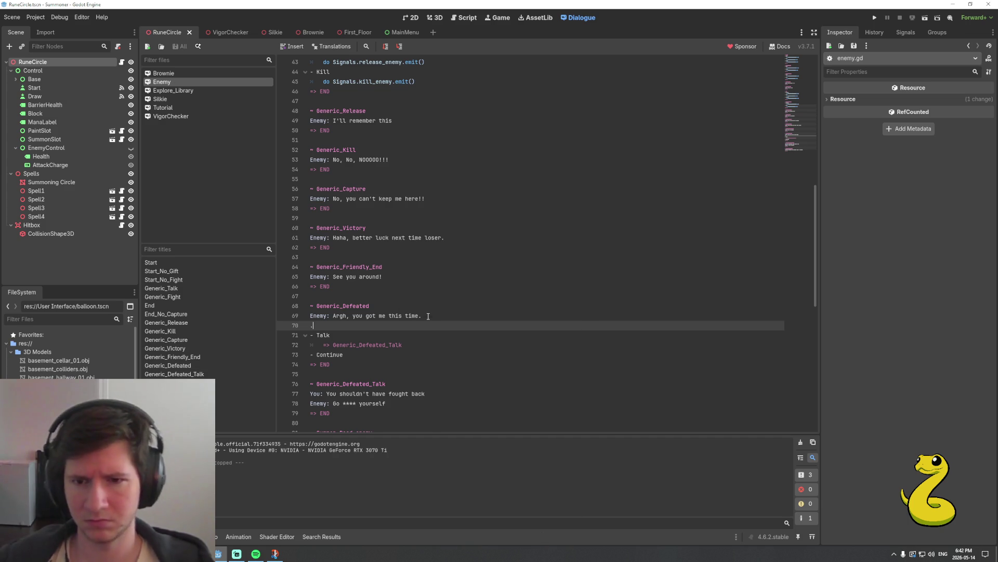
key("F6")
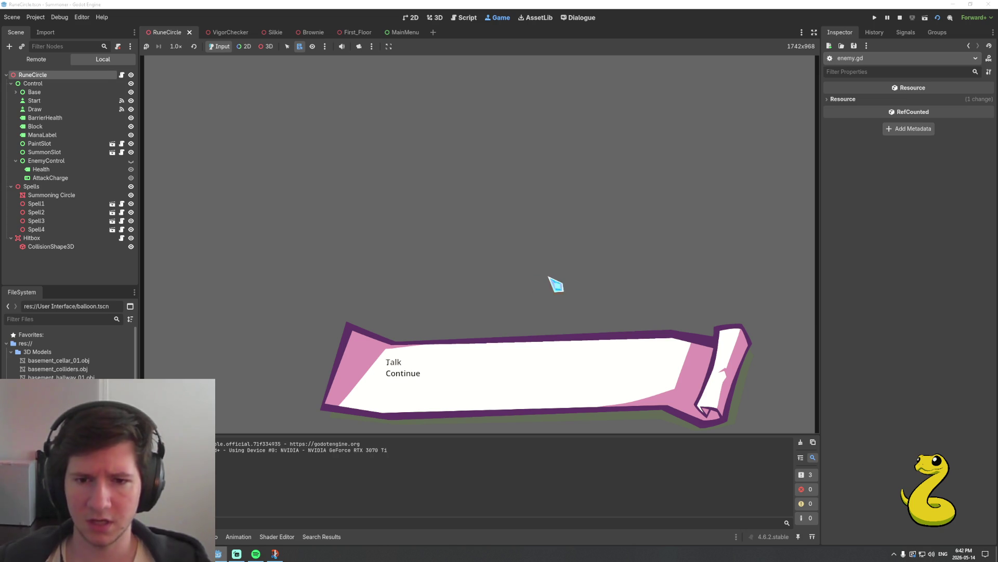
left_click(897, 20)
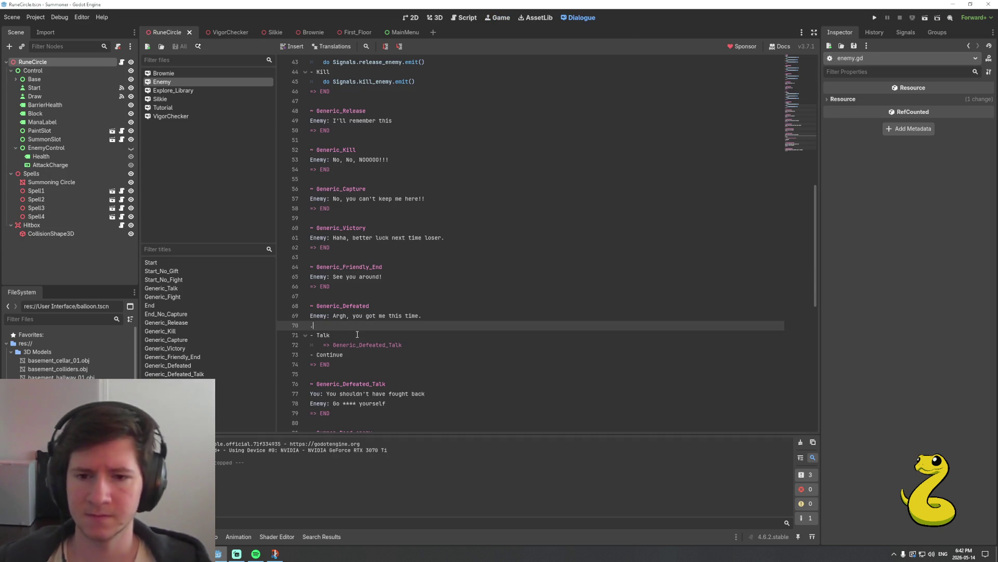
Try a lone quote mark on line 70, save and retest, then undo it
type("\"")
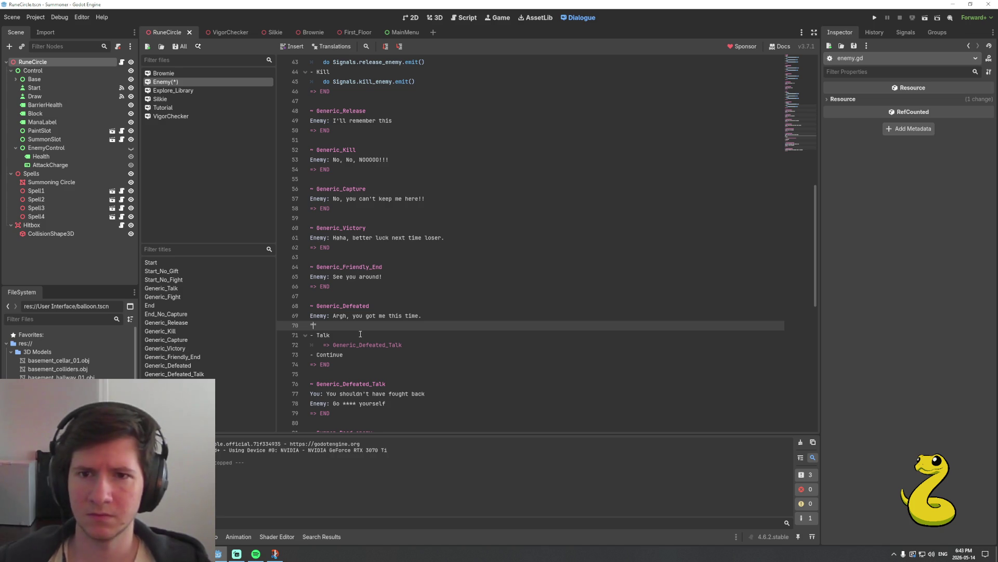
type("\\")
key("BackSpace")
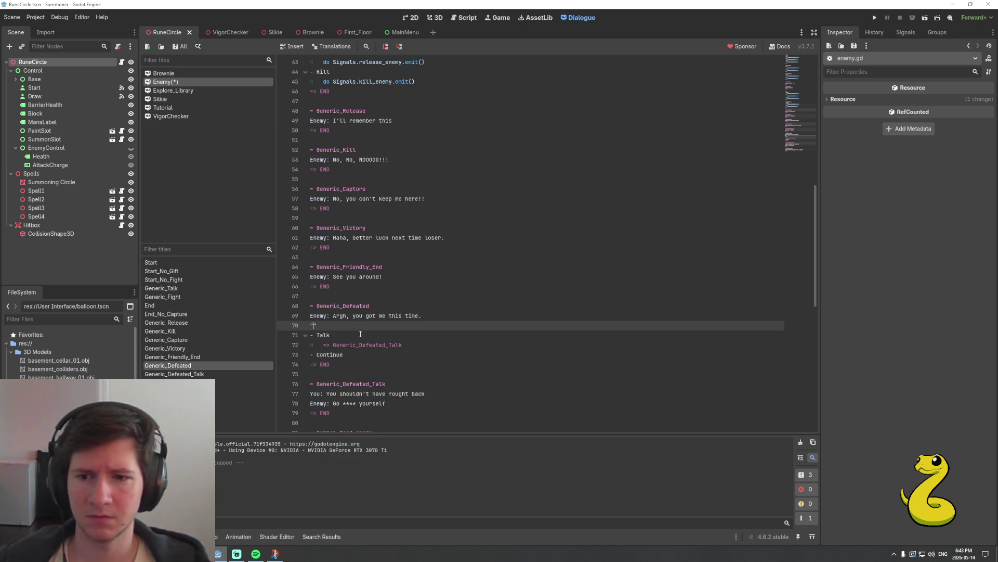
key("ctrl+s")
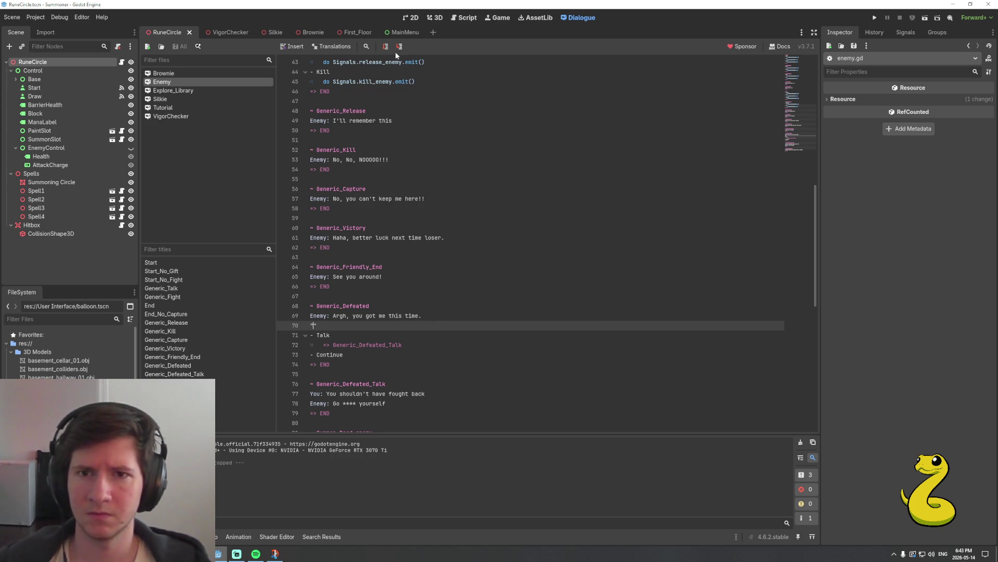
key("F6")
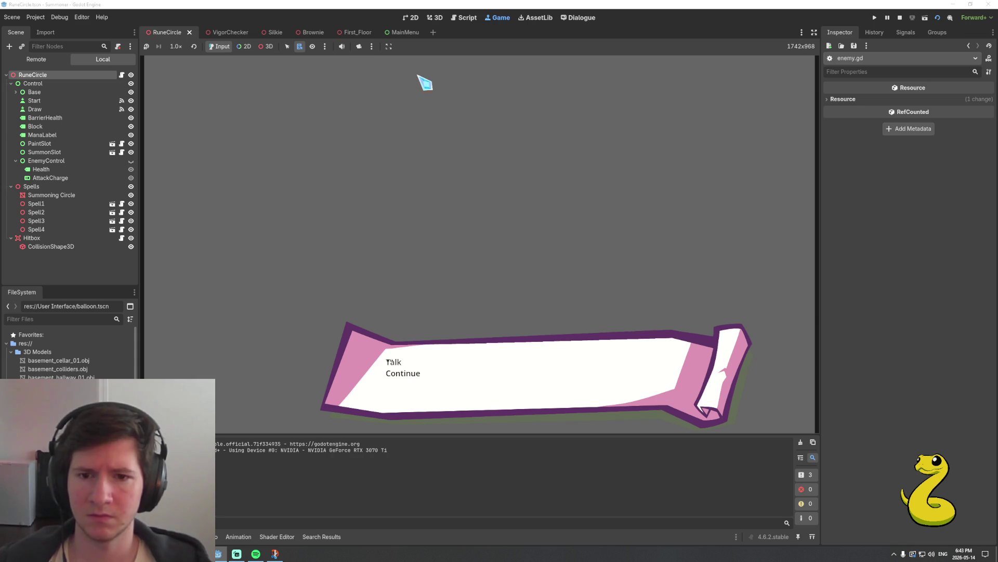
left_click(900, 18)
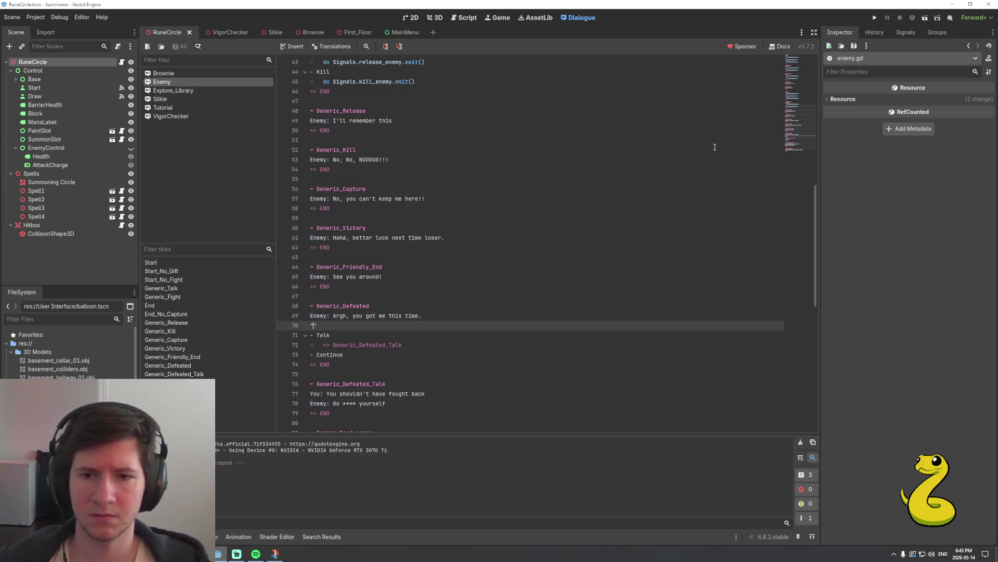
key("ctrl+z")
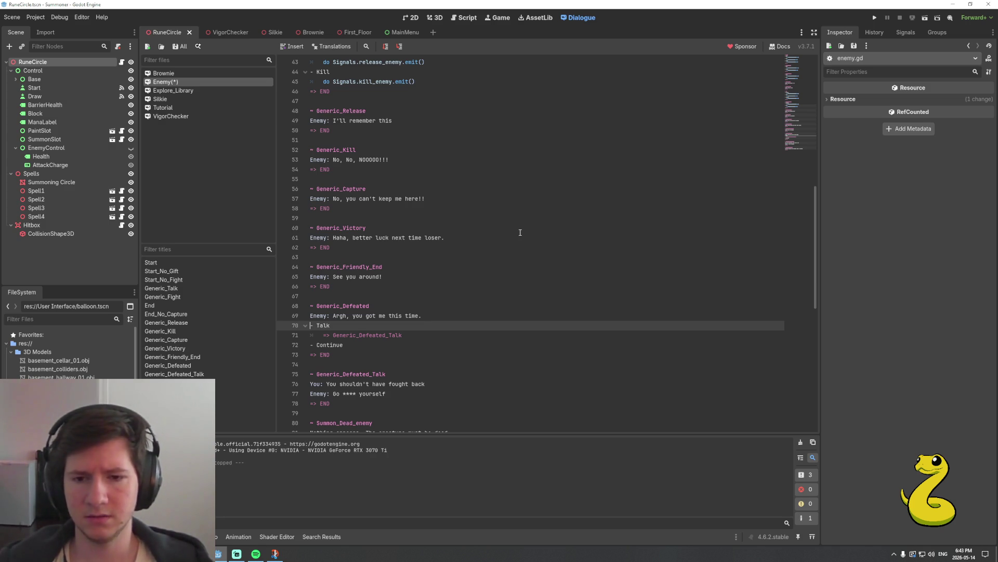
Scroll through the Enemy dialogue to check the Argh line leading into the Talk and Continue responses
scroll(497, 275, "up", 9)
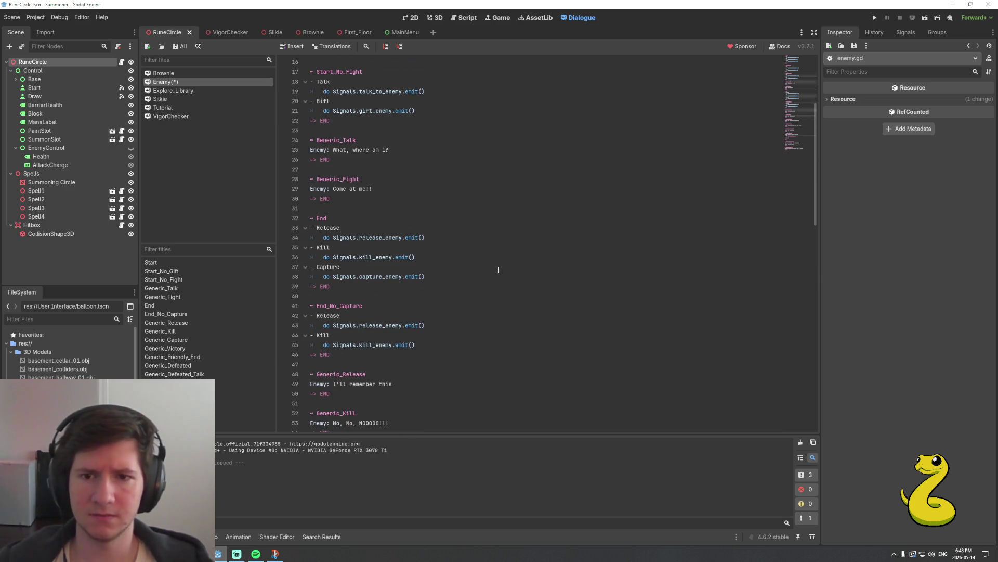
scroll(499, 270, "down", 1)
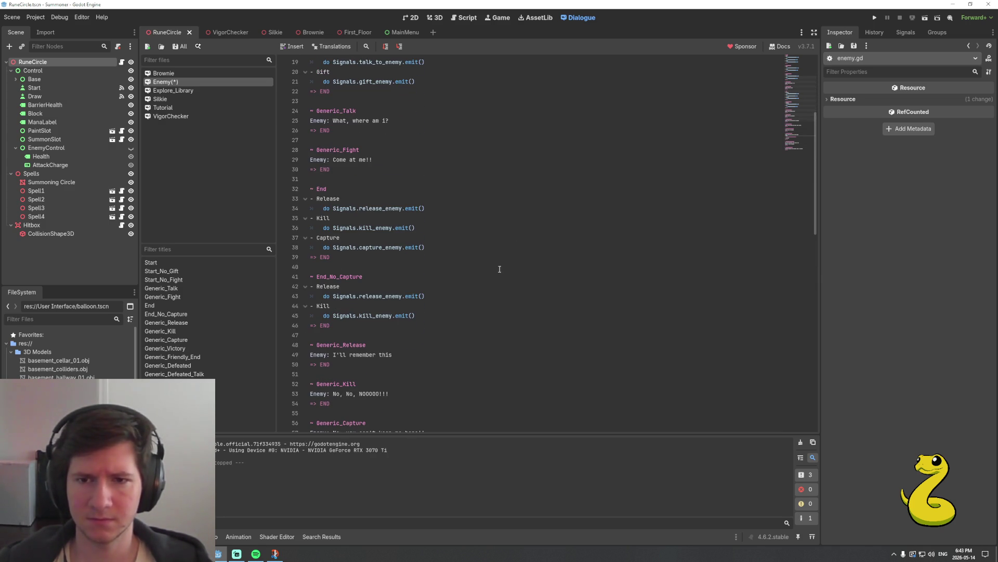
scroll(501, 268, "down", 6)
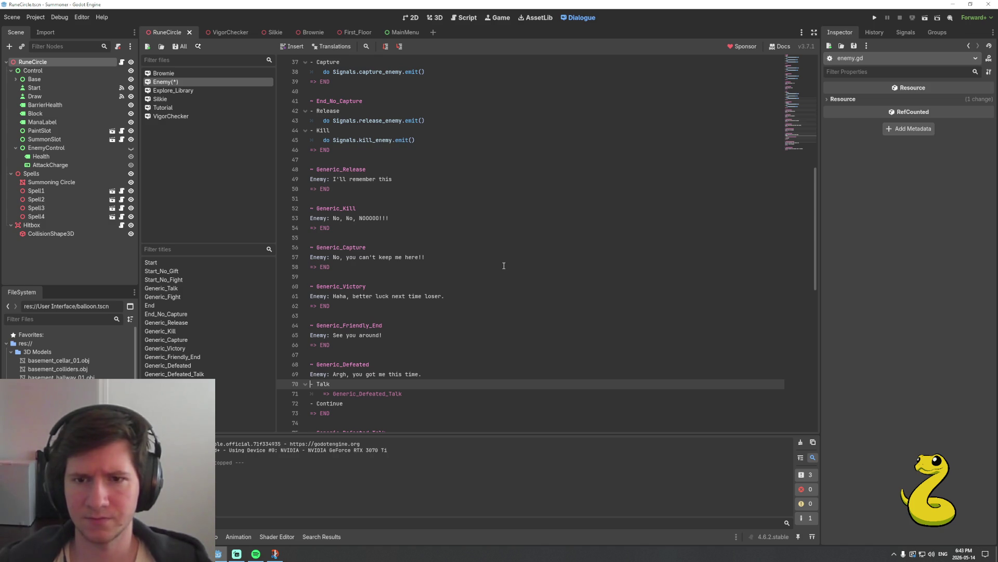
scroll(367, 414, "down", 2)
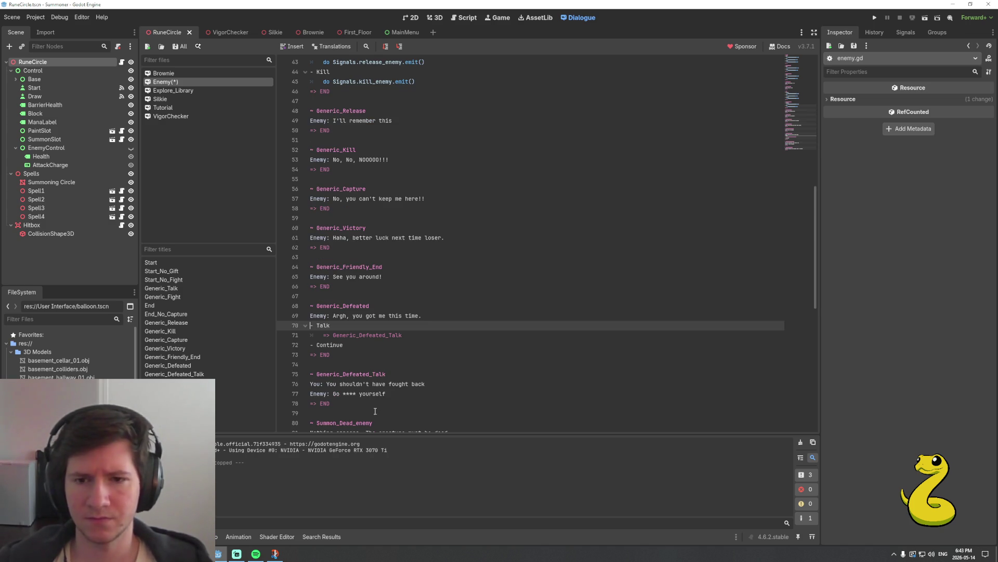
mouse_move(199, 554)
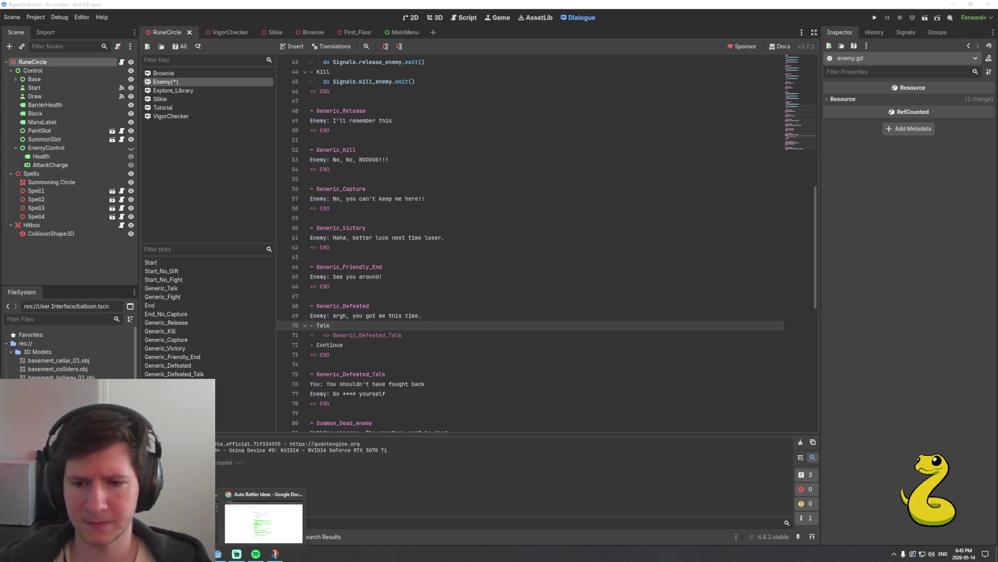
Search Google for 'godot dialogue manager clear text when show selection' in a new tab
left_click(249, 517)
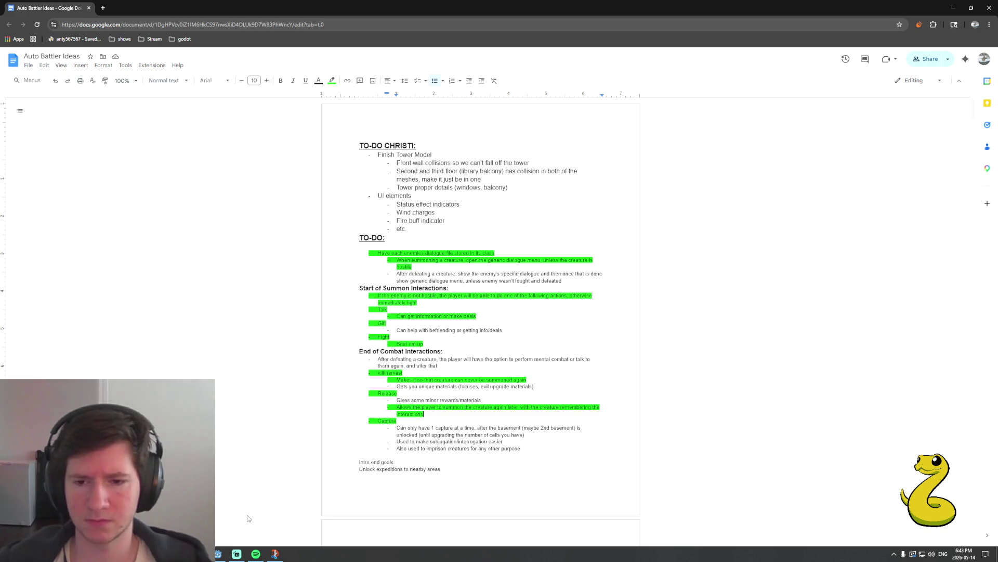
left_click(101, 8)
type("go")
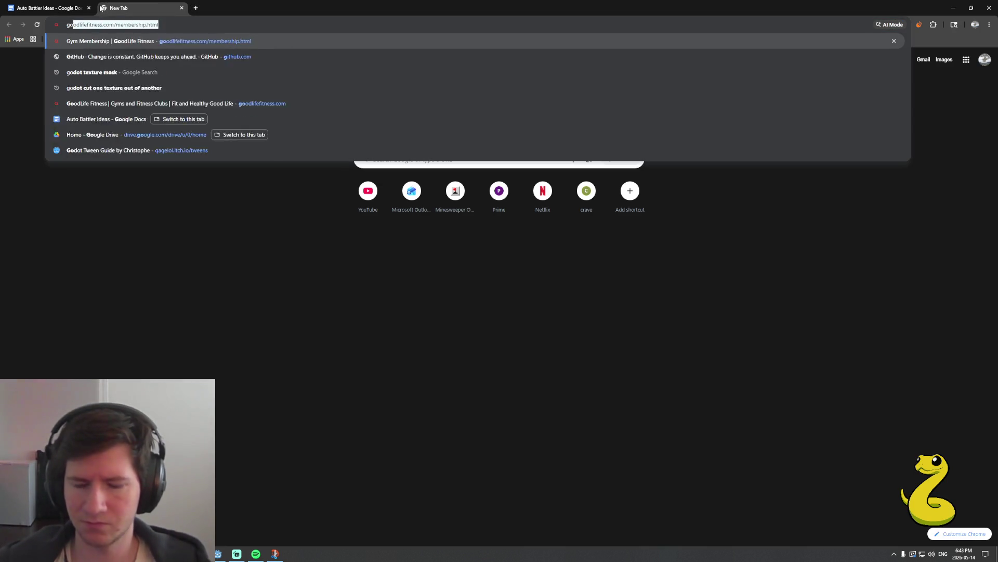
type("dot dialogue man")
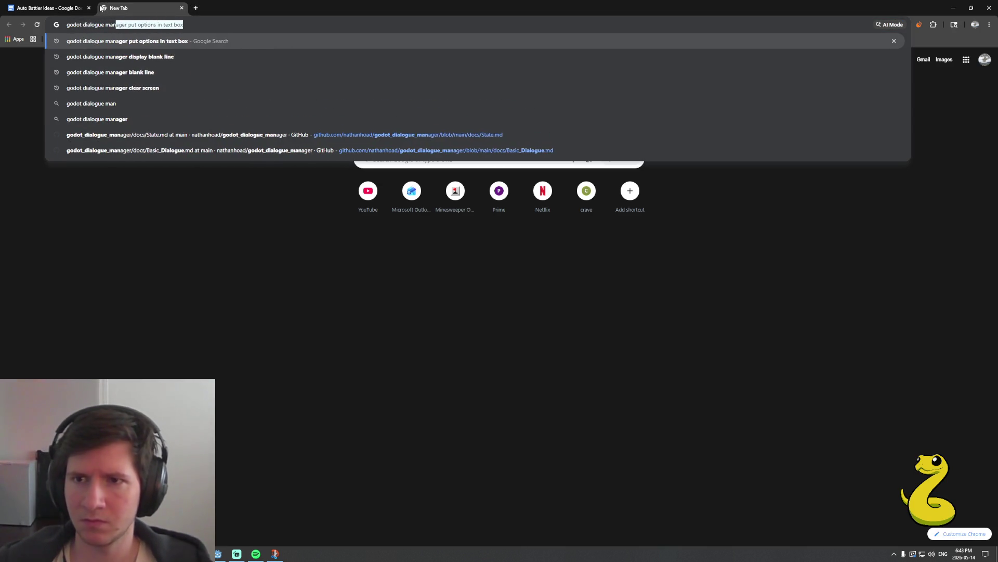
type("ager clear text when show")
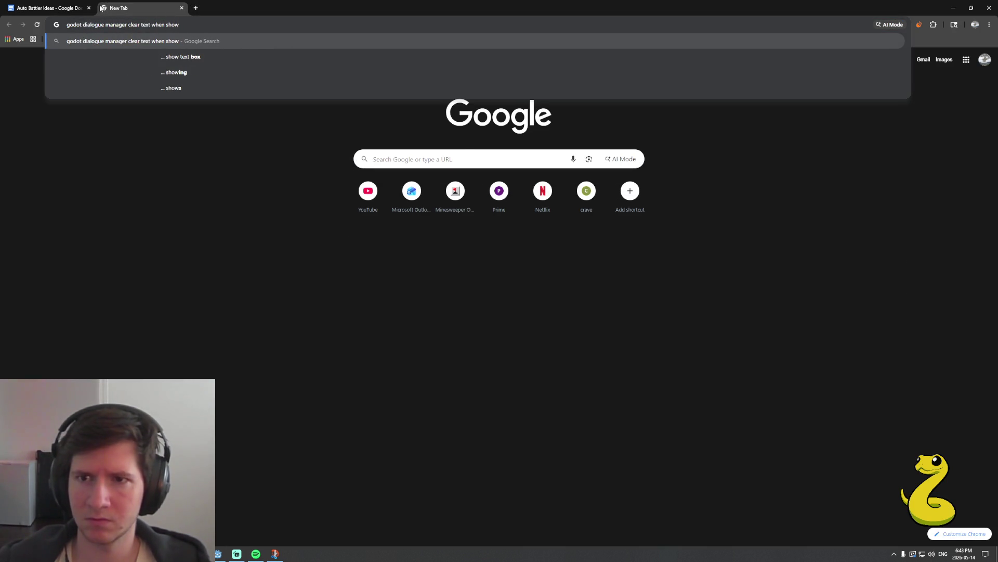
key("BackSpace")
key("BackSpace")
key("BackSpace")
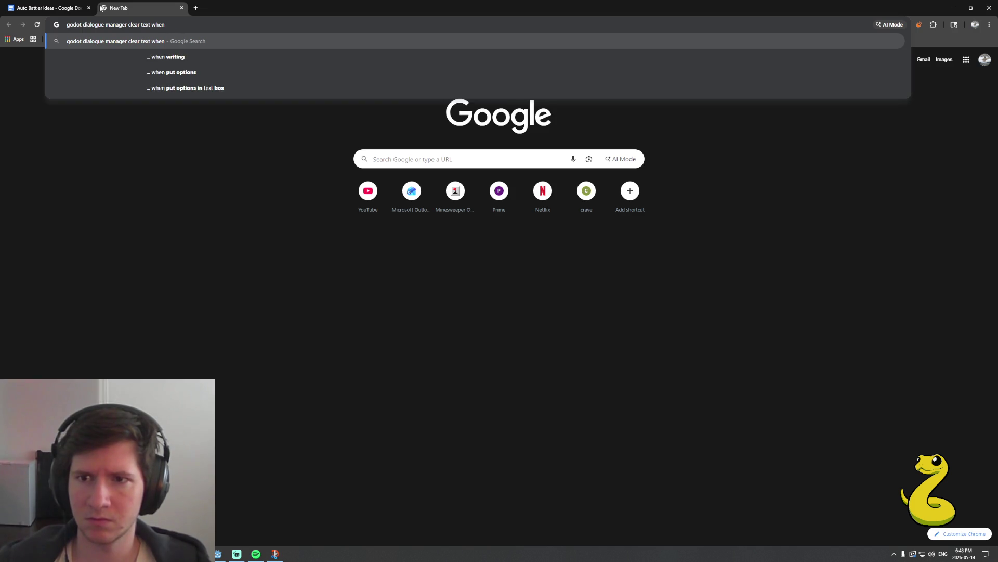
key("Down")
key("Down")
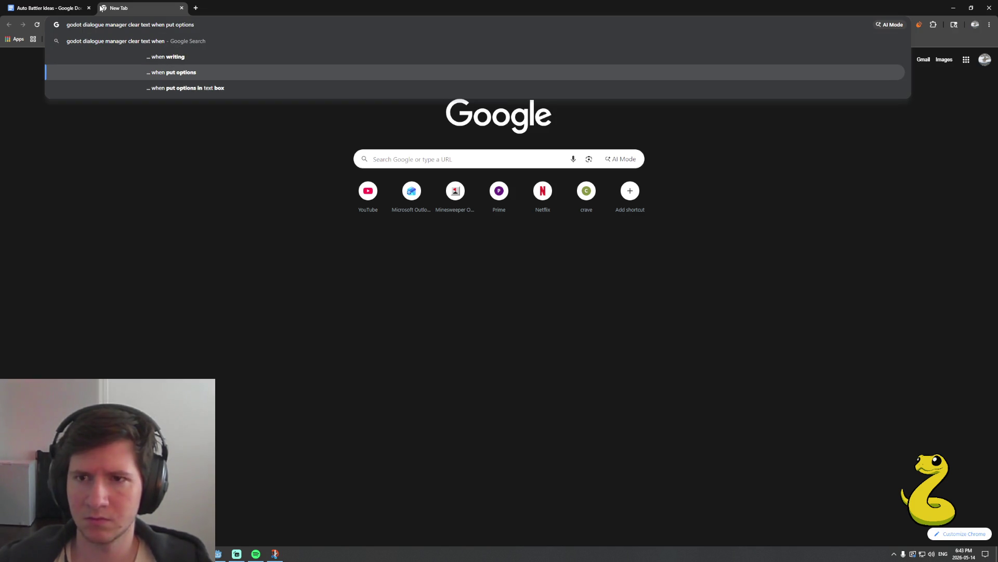
key("Up")
key("Up")
type("s")
key("BackSpace")
type("show selec")
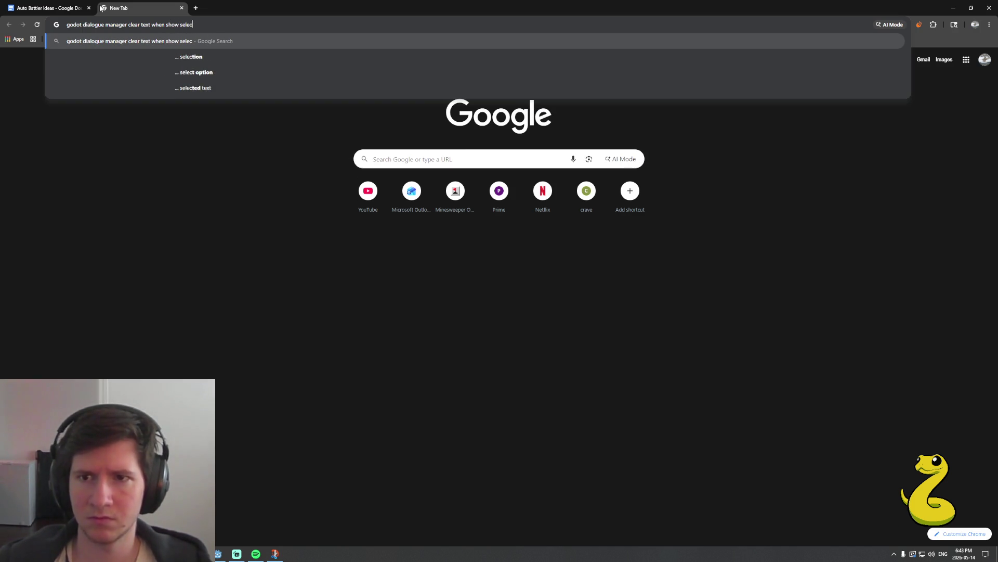
type("tion")
key("Return")
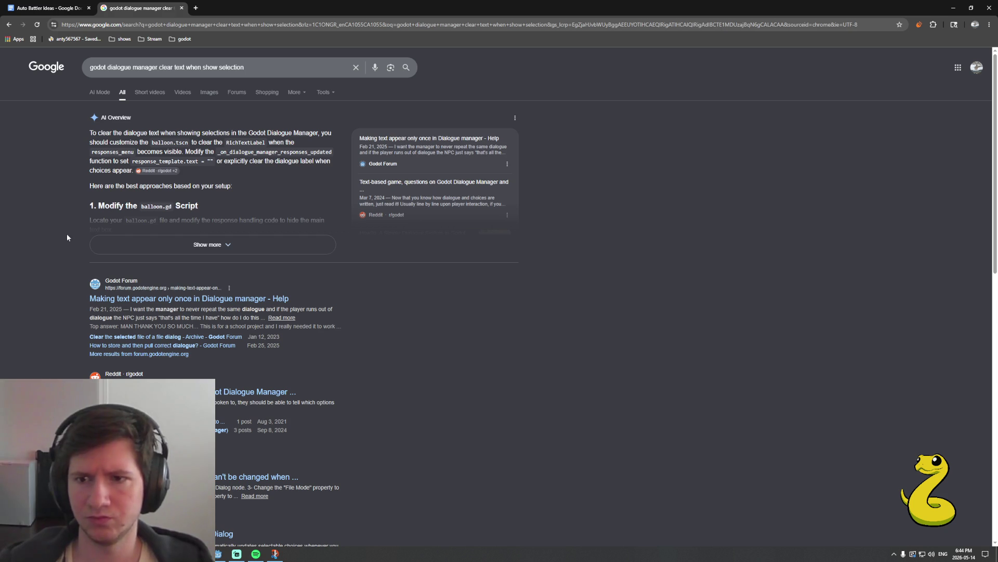
Skim the search results, then return to the Godot editor
scroll(65, 242, "down", 1)
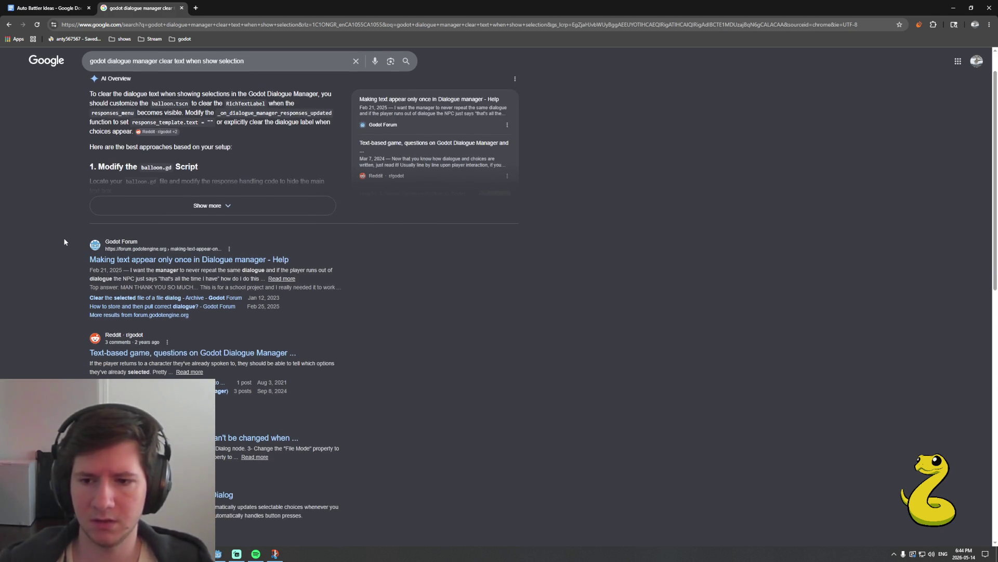
scroll(65, 243, "down", 2)
scroll(79, 347, "down", 2)
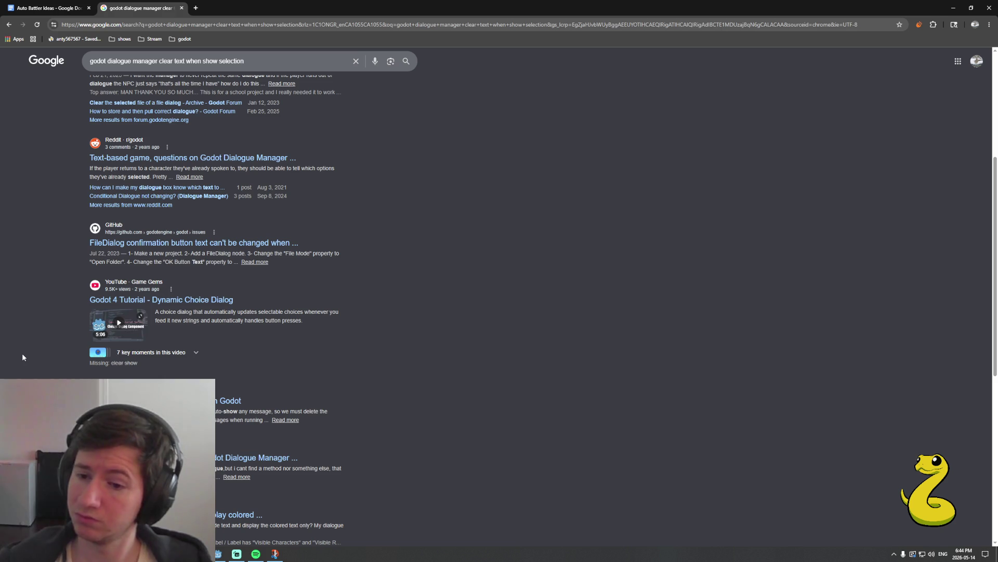
key("alt+Tab")
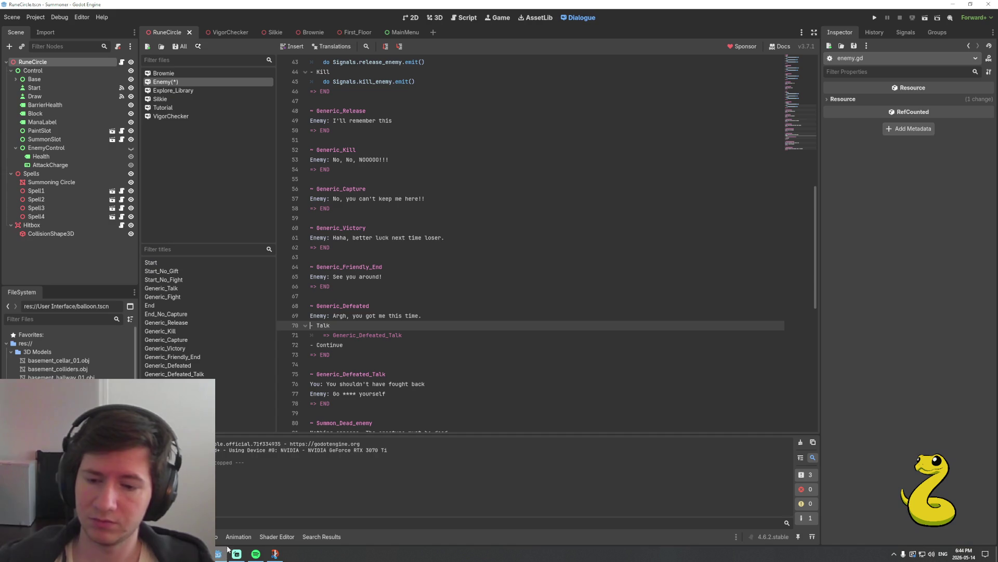
Open the balloon scene's balloon.gd script and scroll through its code
left_click(362, 322)
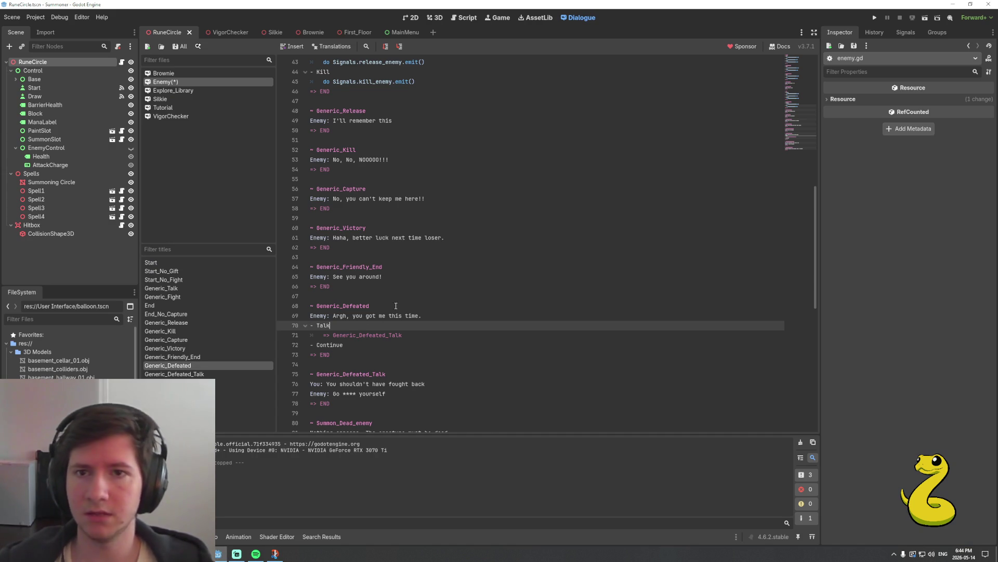
left_click(93, 319)
type("ballo")
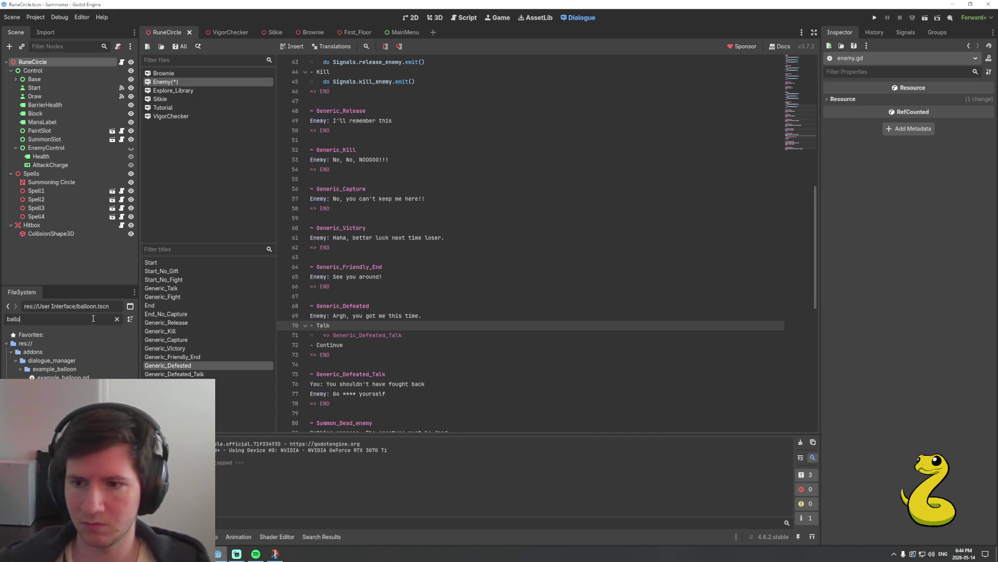
key("Return")
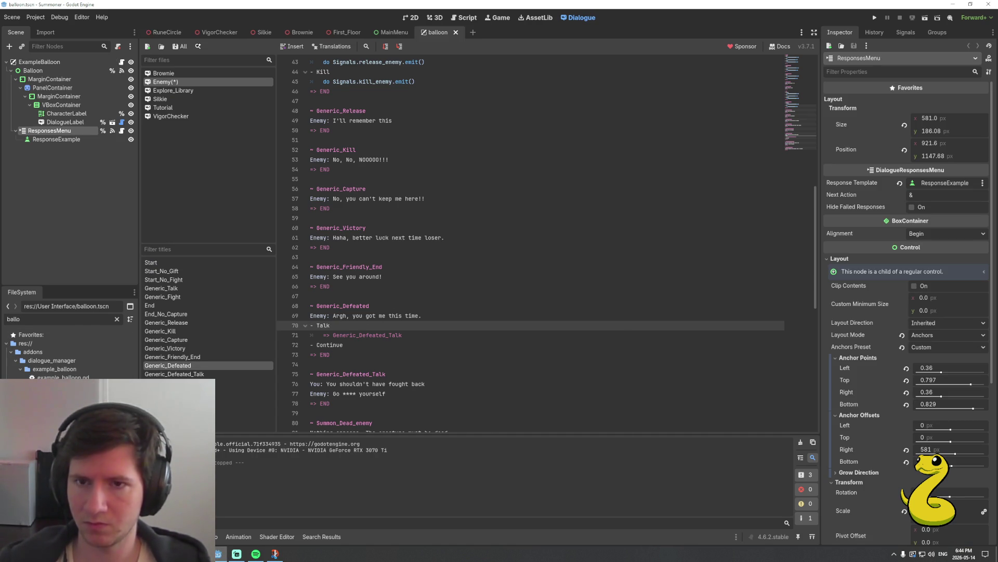
left_click(465, 17)
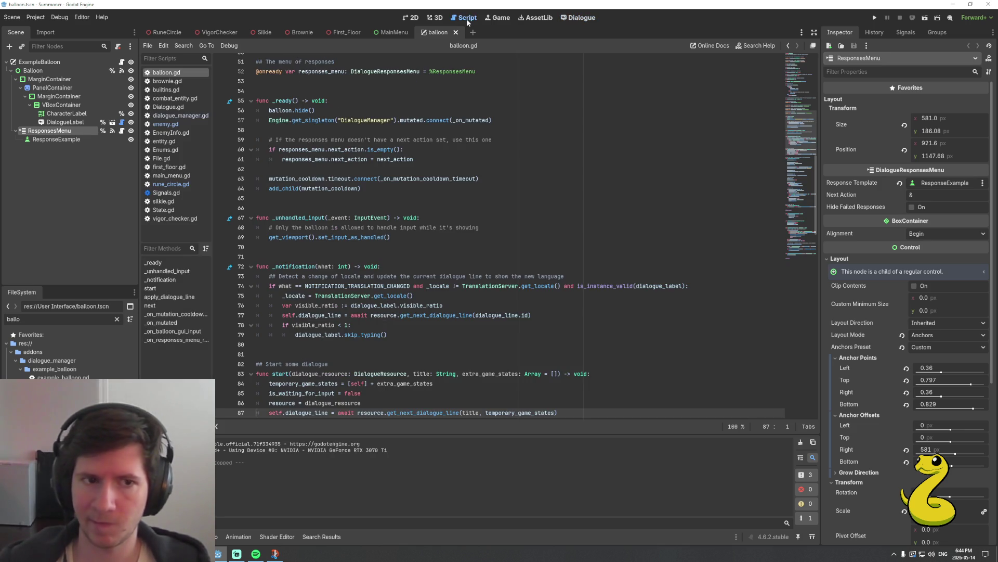
scroll(471, 217, "up", 4)
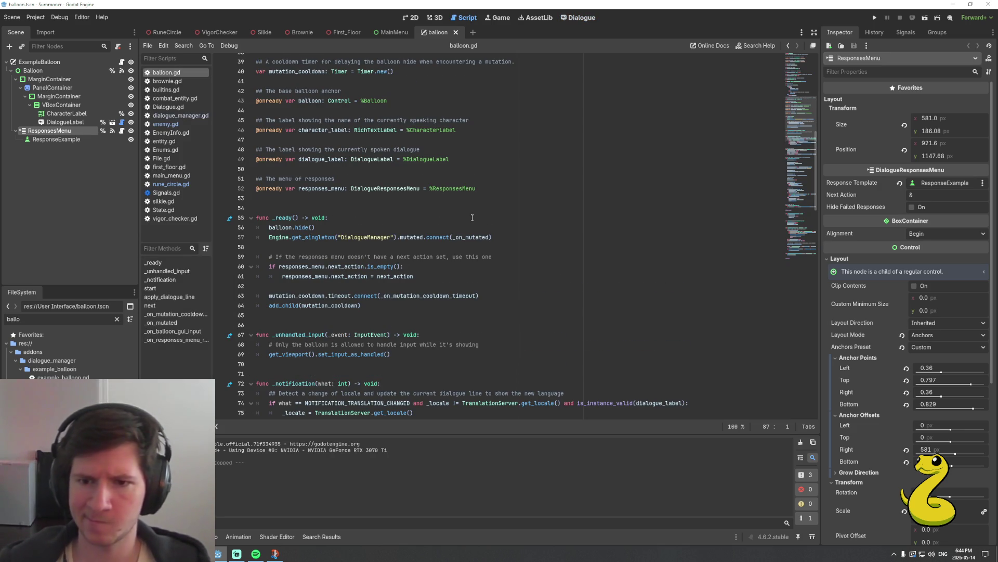
scroll(472, 218, "down", 4)
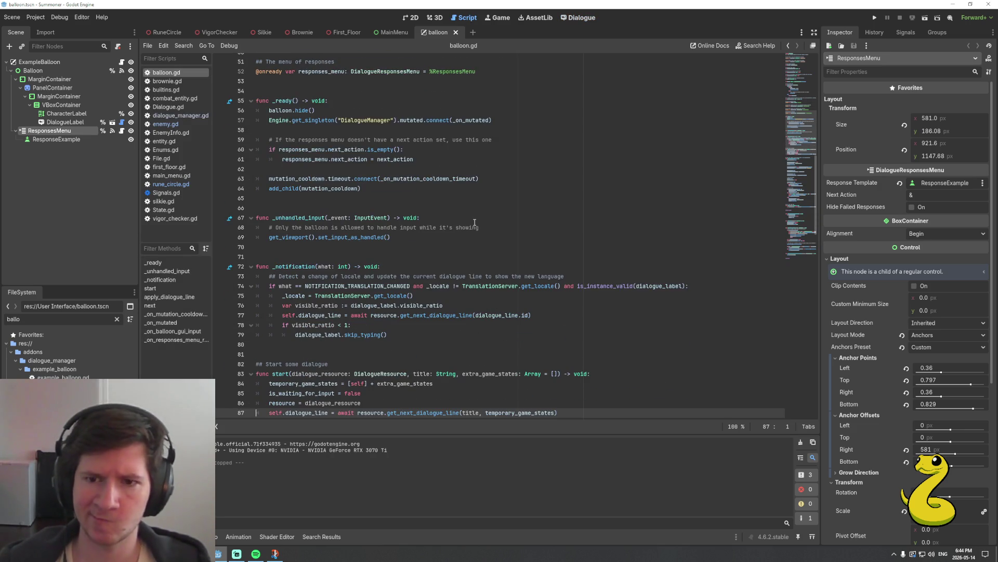
scroll(474, 222, "down", 12)
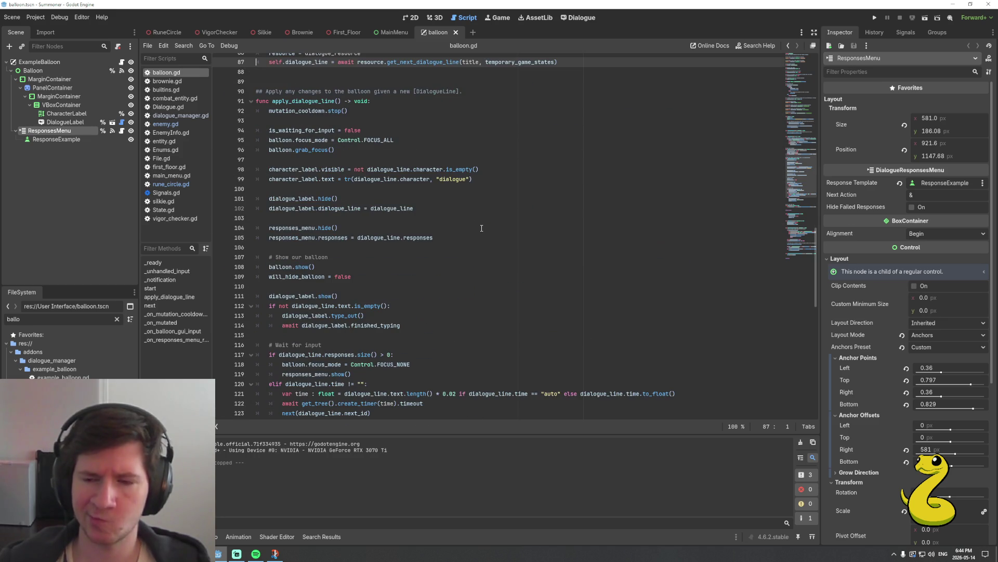
scroll(482, 228, "up", 10)
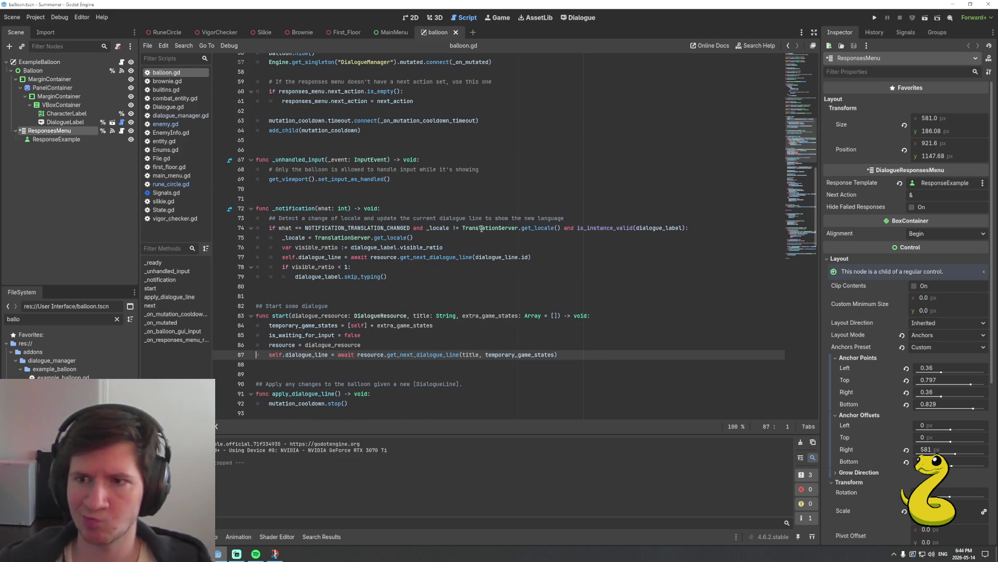
scroll(482, 229, "up", 1)
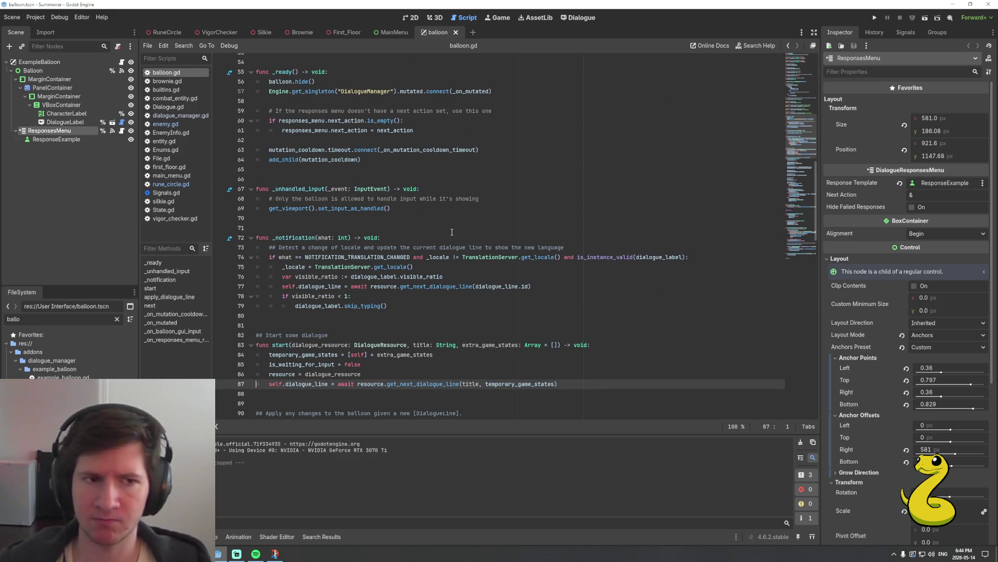
scroll(395, 235, "up", 2)
scroll(314, 250, "up", 2)
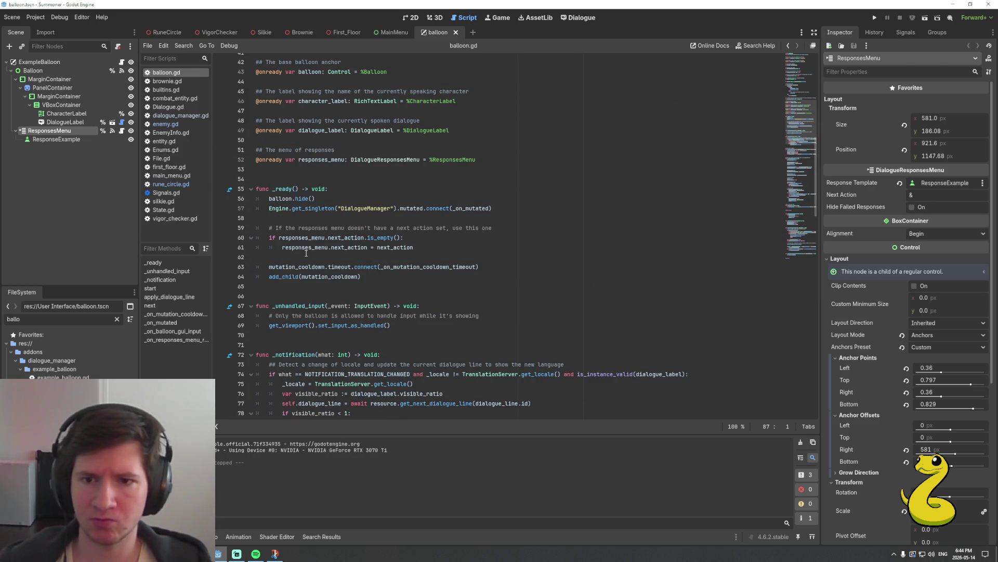
In _ready, add a Signals.clear_dialogue.connect line below the mutated connect call
left_click(365, 274)
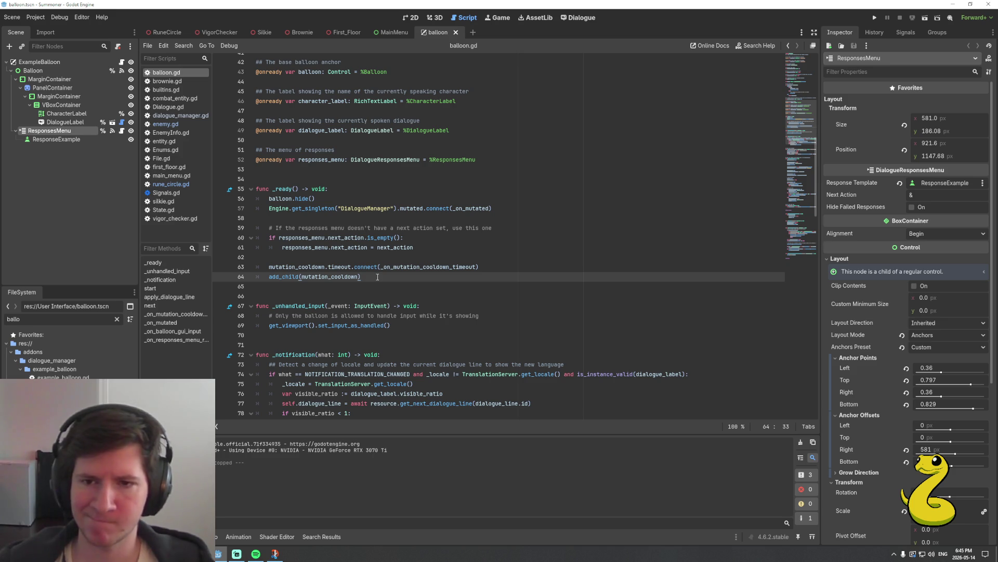
key("Up")
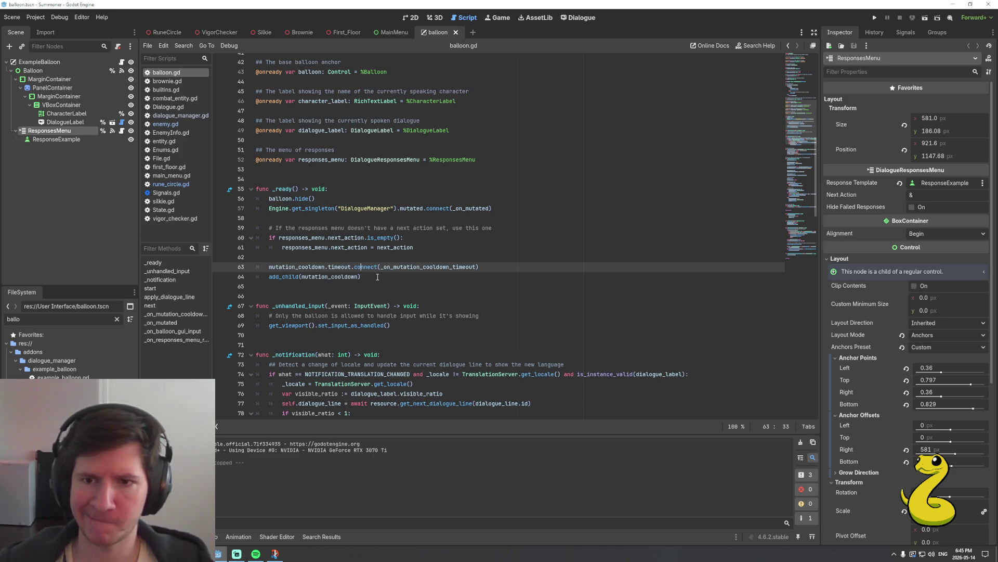
key("Up")
key("Up")
key("Up")
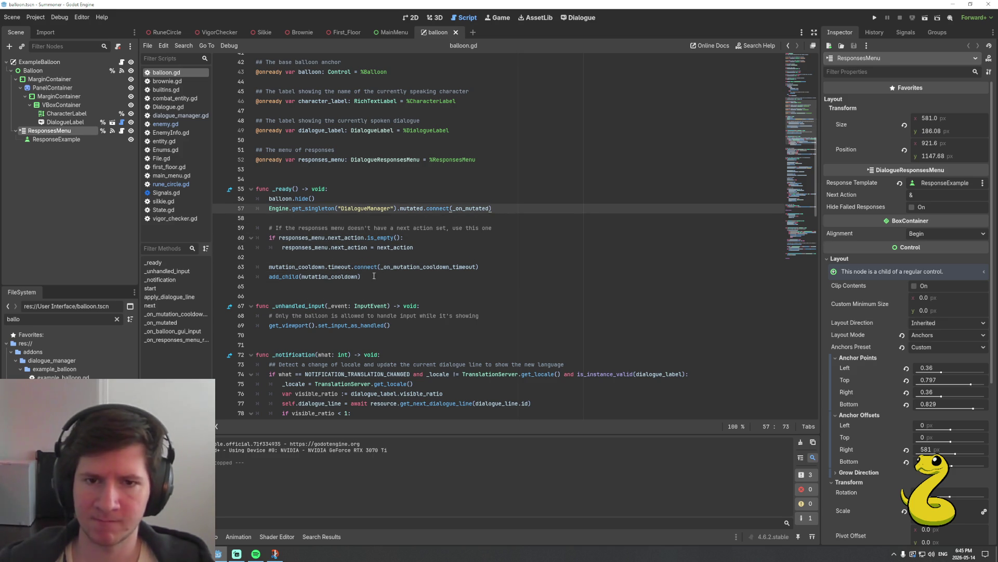
key("Return")
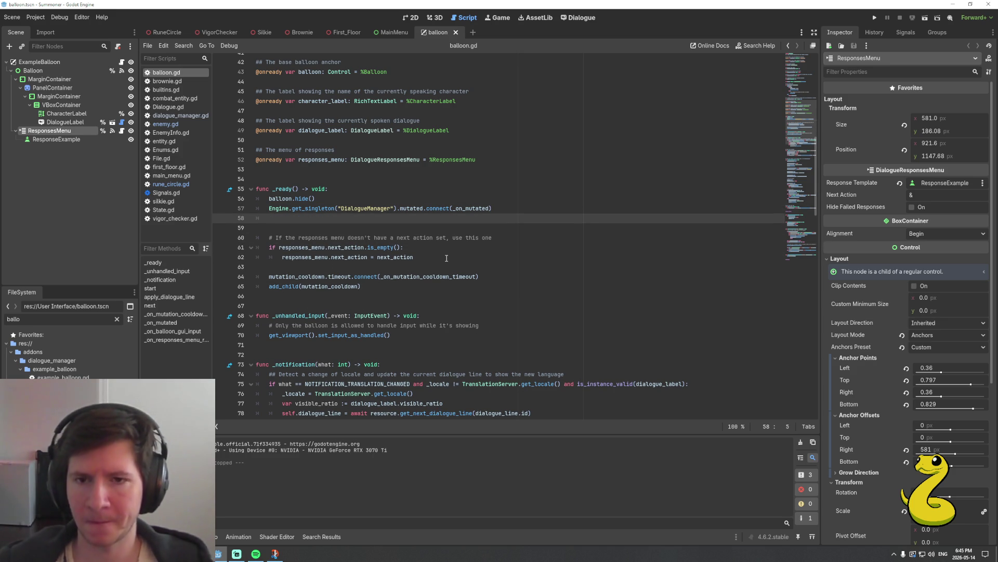
type("Sig")
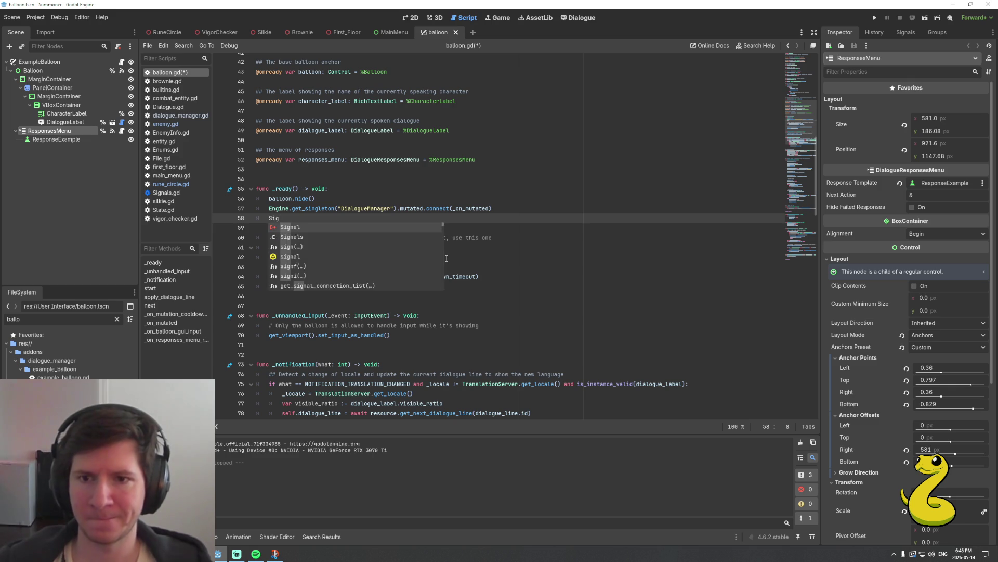
type("nals.")
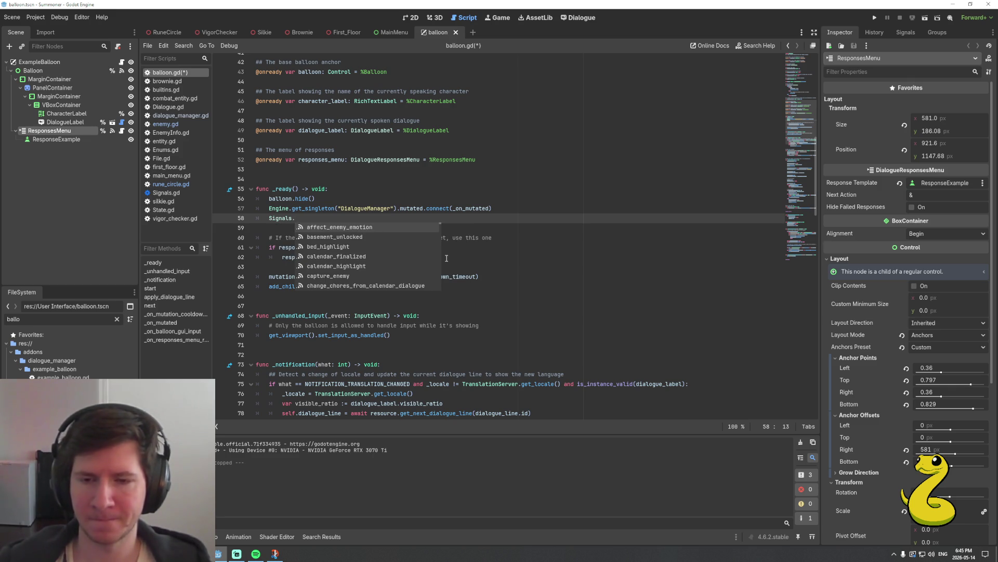
type("clear_dial")
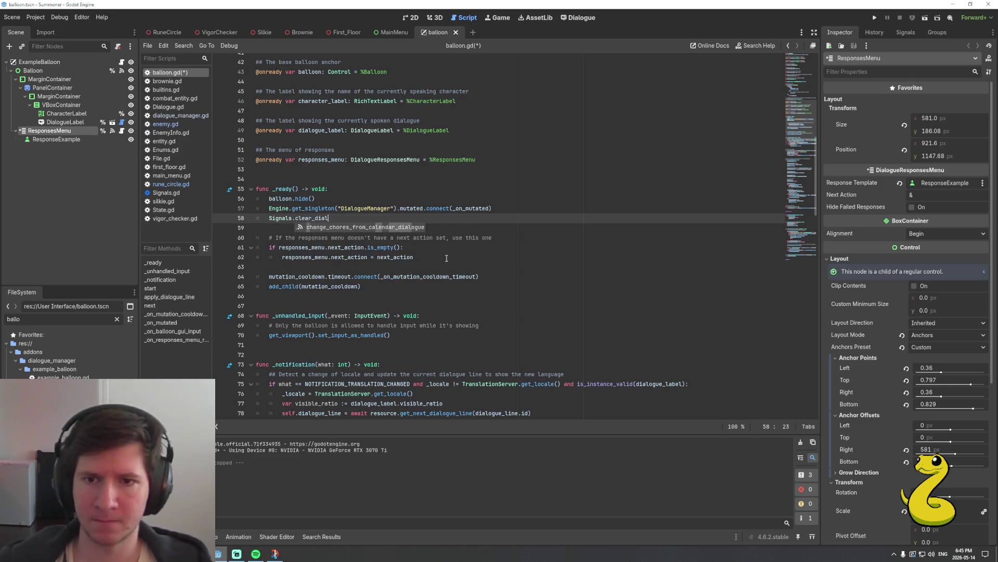
type("ogue")
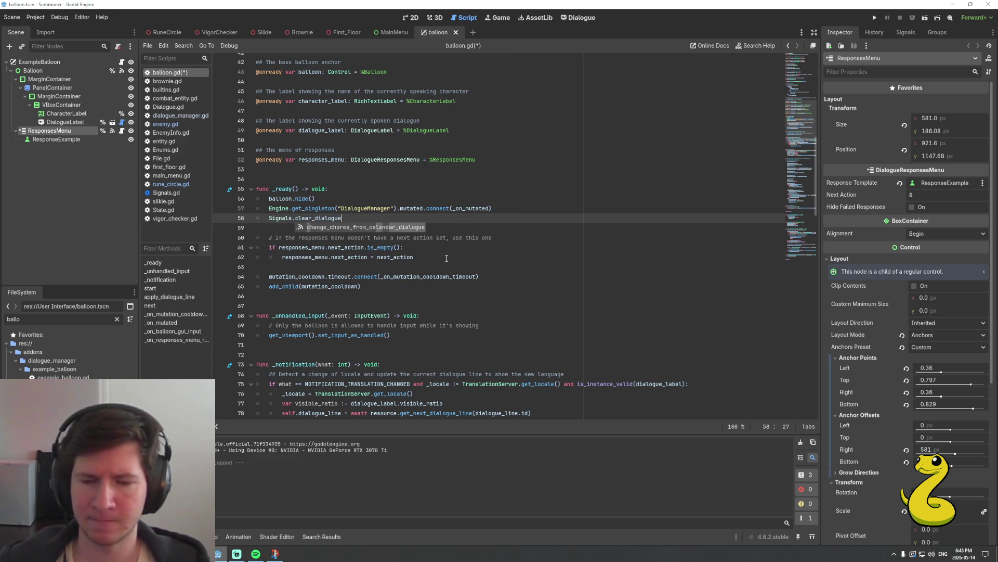
scroll(446, 258, "up", 1)
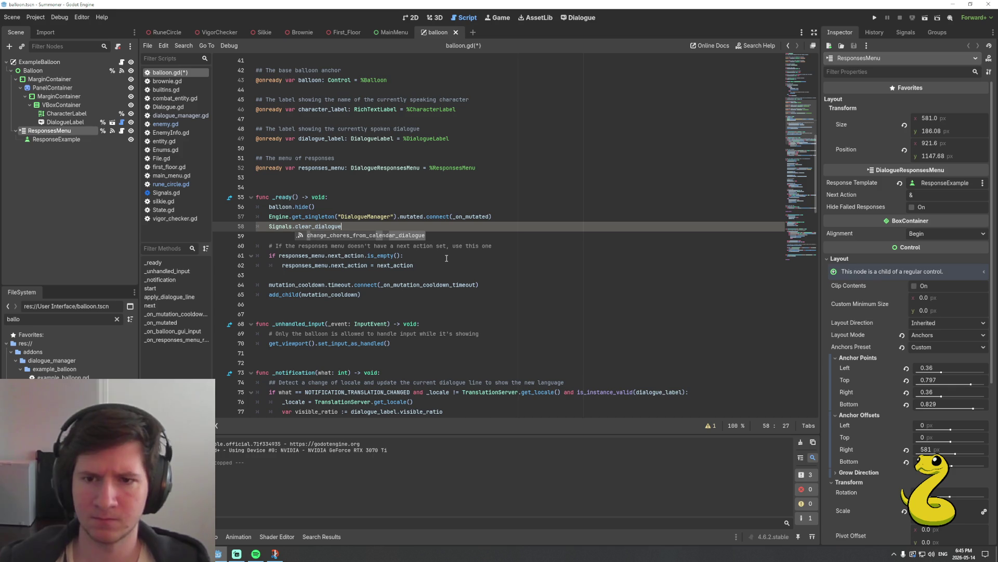
type(".connect")
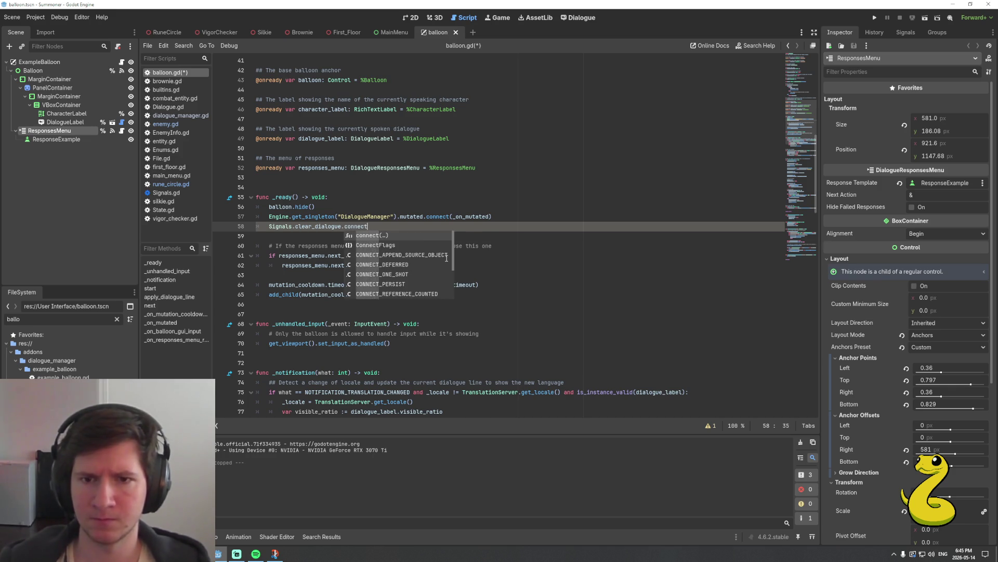
key("Return")
Insert a new 'func clear_dialogue() -> void:' function before _unhandled_input
left_click(310, 312)
key("Return")
key("Up")
type("func c")
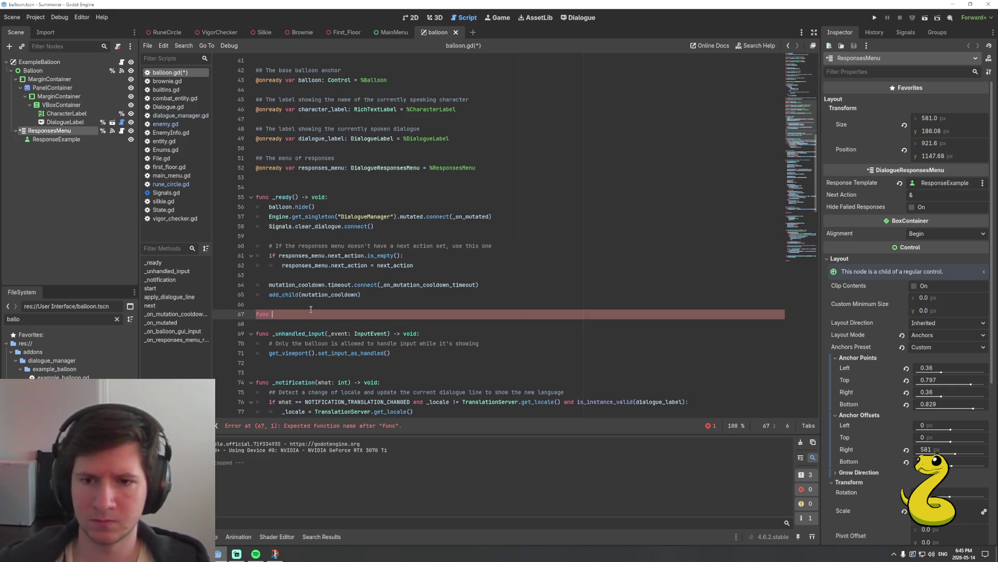
type("lear_dialogue() ")
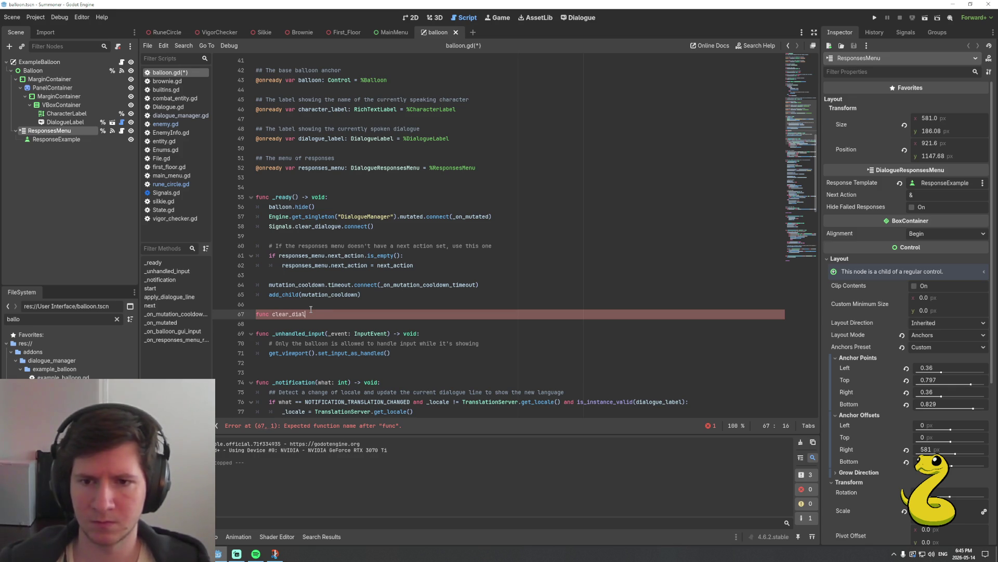
type("-> void:")
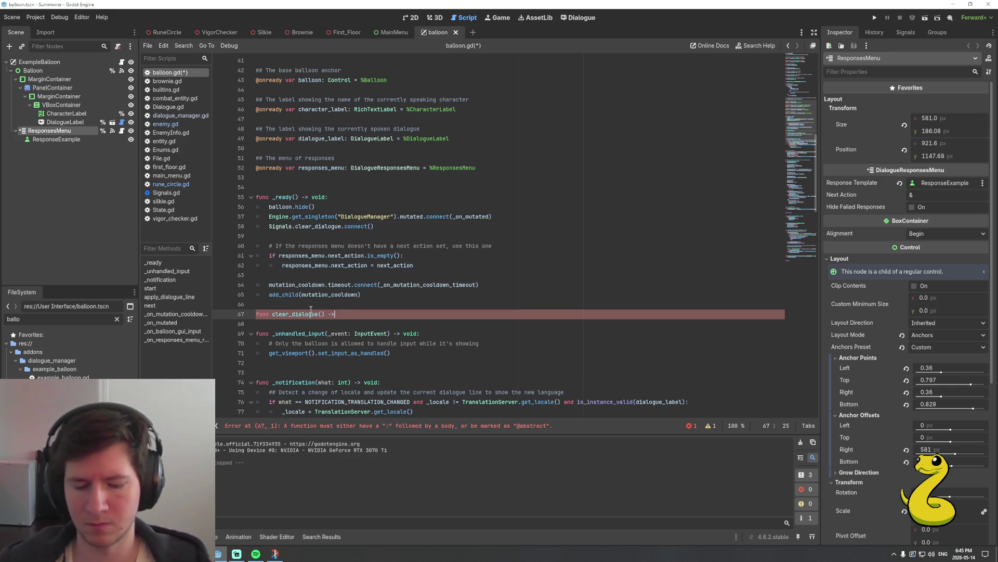
key("Return")
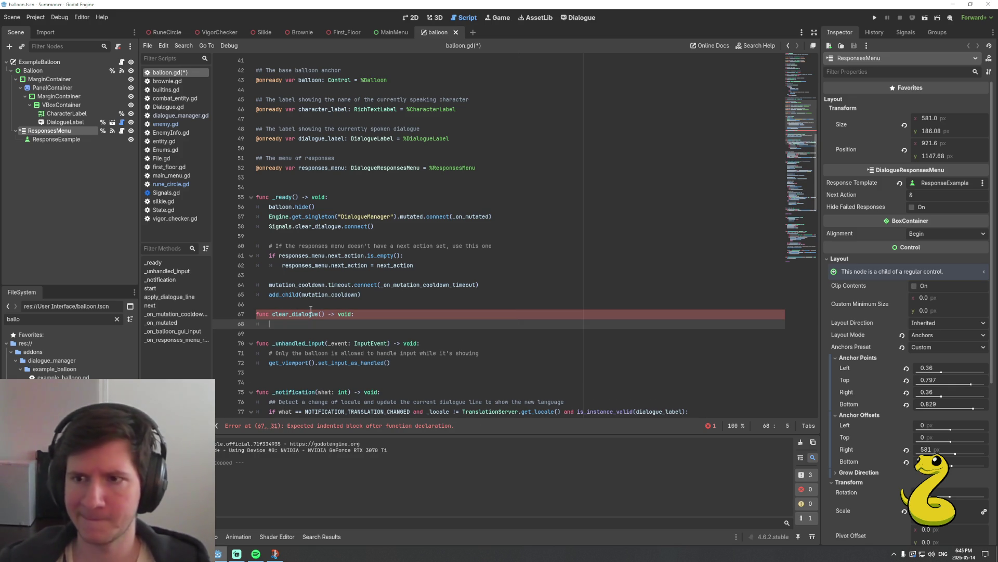
Give clear_dialogue the body dialogue_label.clear(), save balloon.gd, and select the DialogueLabel node
type("Dial")
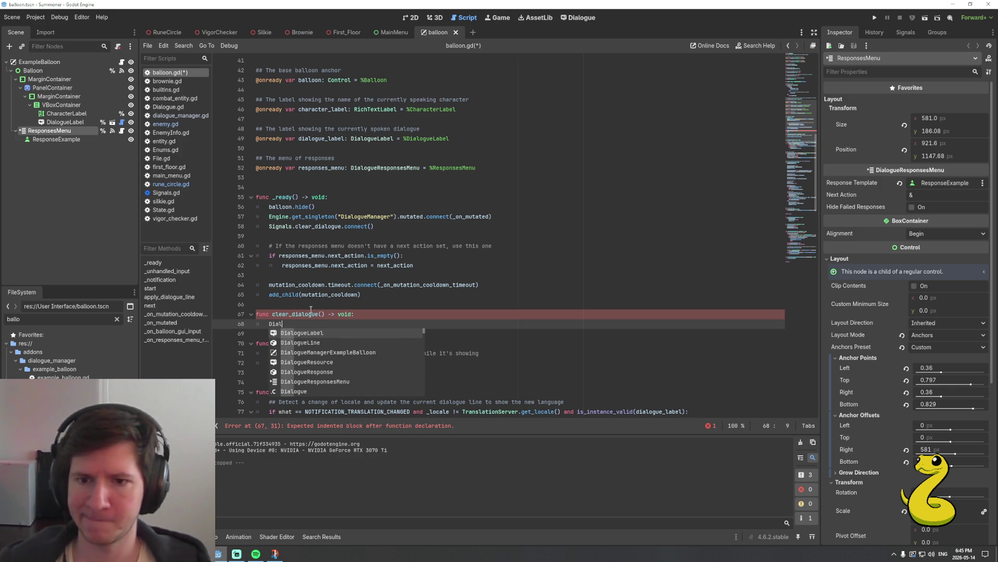
key("Return")
type(".")
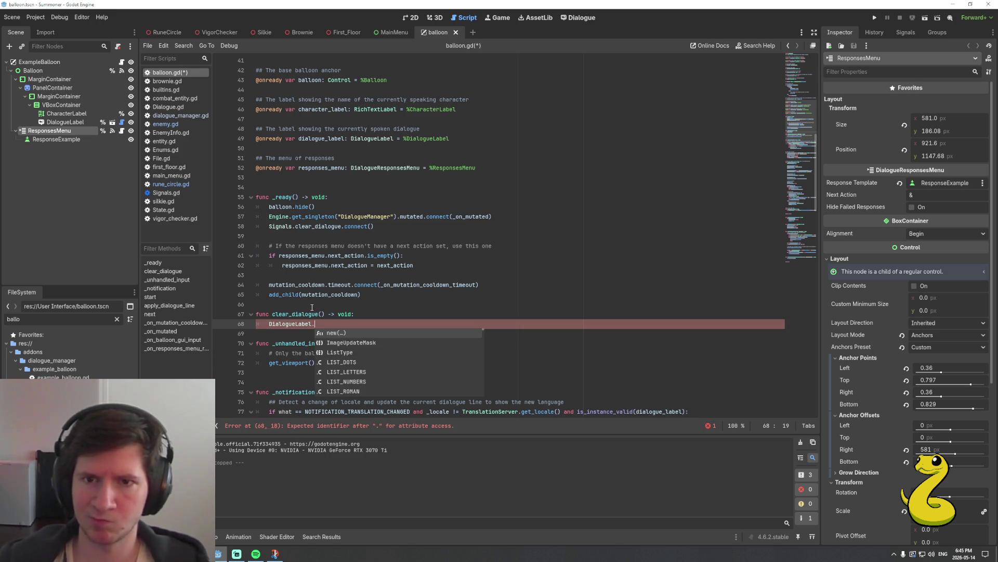
key("BackSpace")
key("BackSpace")
key("BackSpace")
type("di")
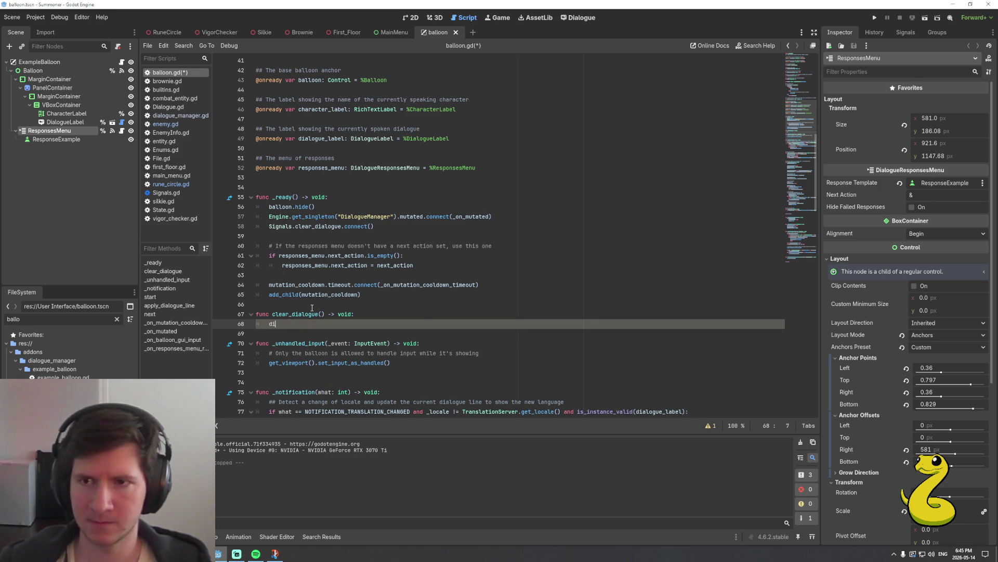
type("al")
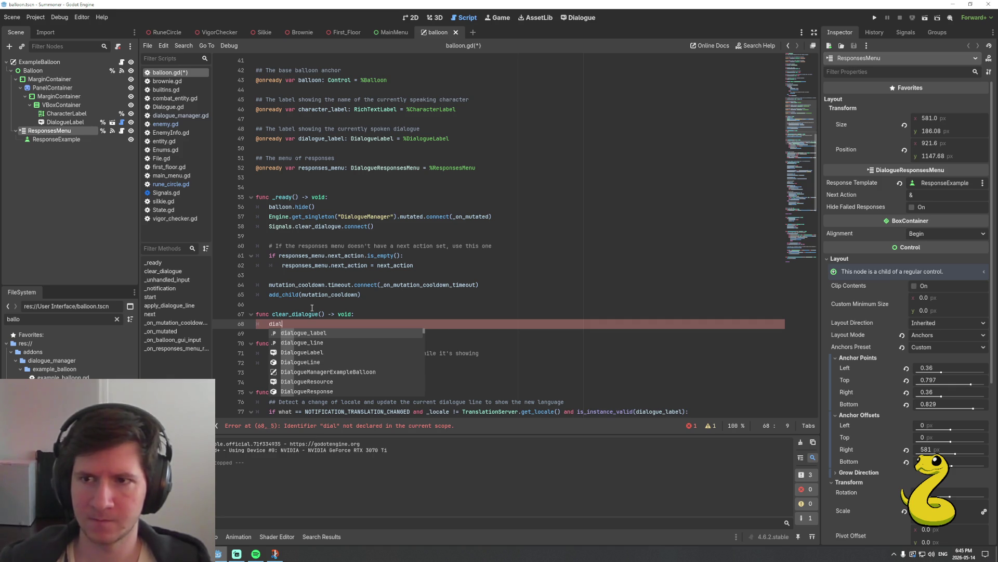
key("Return")
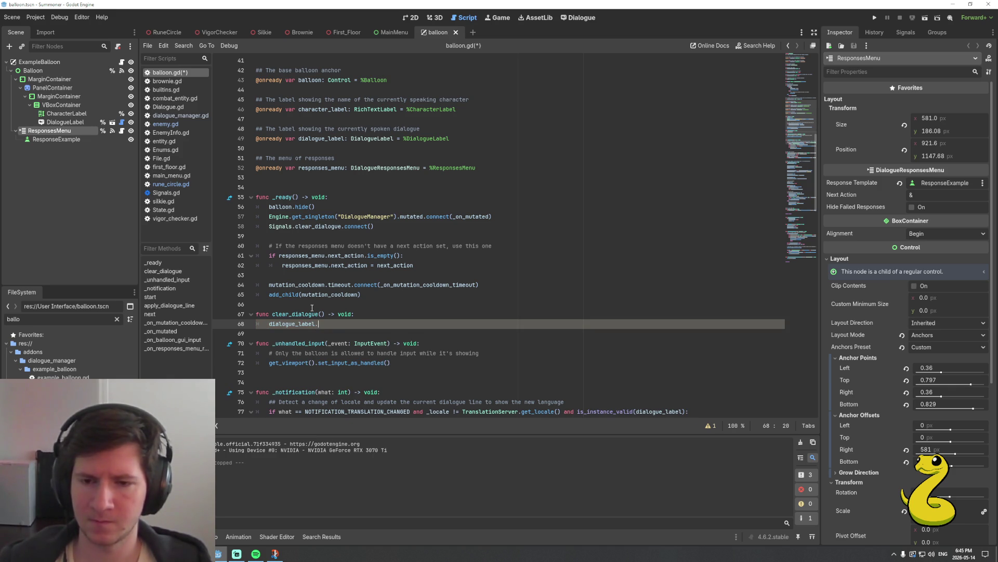
type(".ck")
key("BackSpace")
type("l")
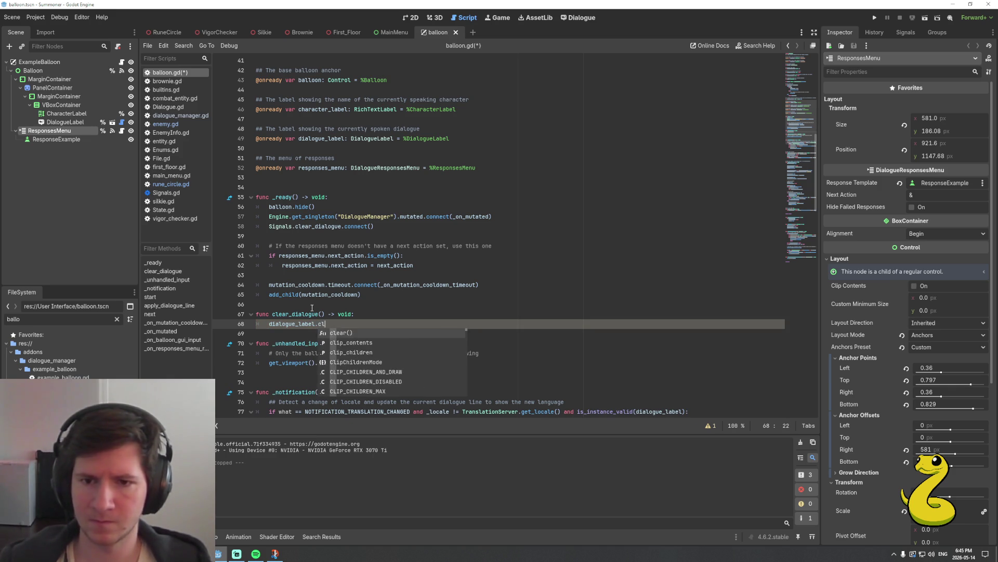
key("Return")
key("ctrl+s")
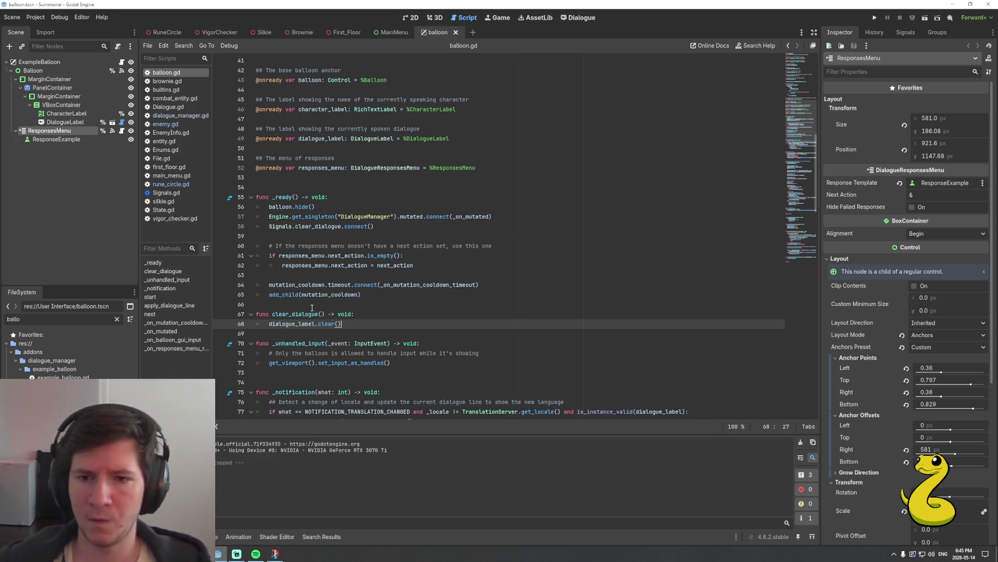
left_click(57, 123)
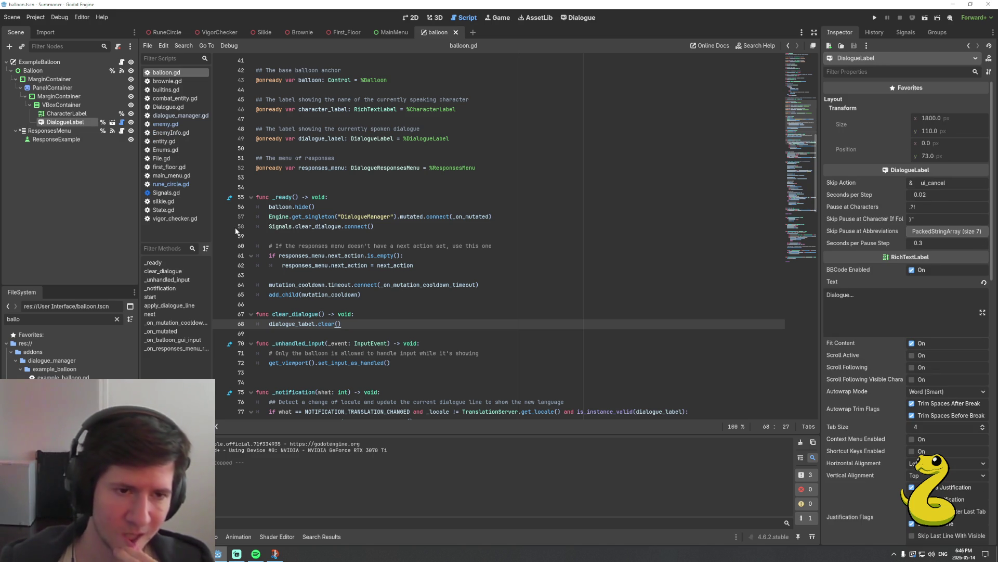
Check the clear() docs, then change the body to dialogue_label.text = ""
left_click(330, 322, "ctrl")
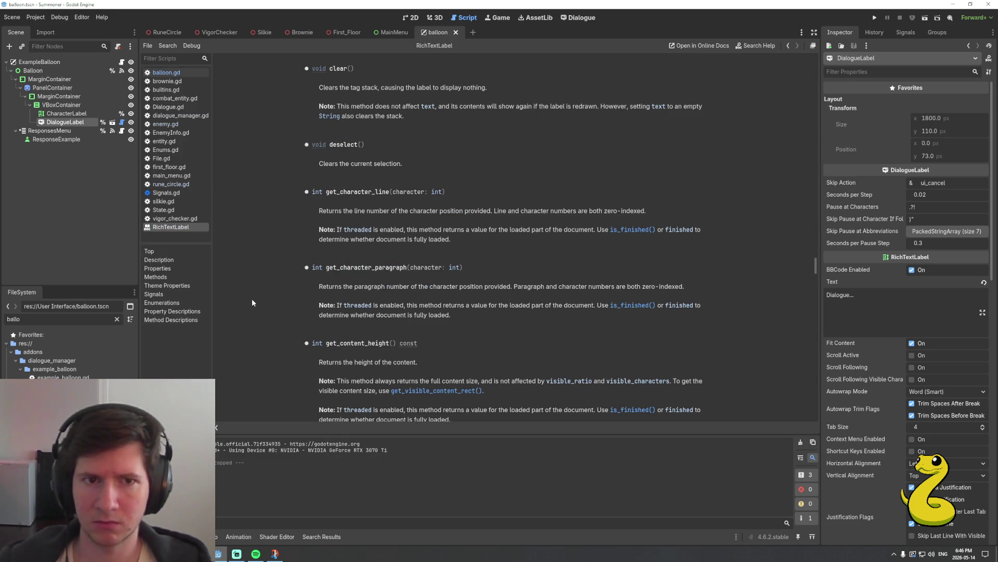
left_click(341, 323)
key("BackSpace")
key("BackSpace")
key("BackSpace")
type("text.cle")
key("BackSpace")
key("BackSpace")
key("BackSpace")
type("er")
key("BackSpace")
key("BackSpace")
key("BackSpace")
type("=")
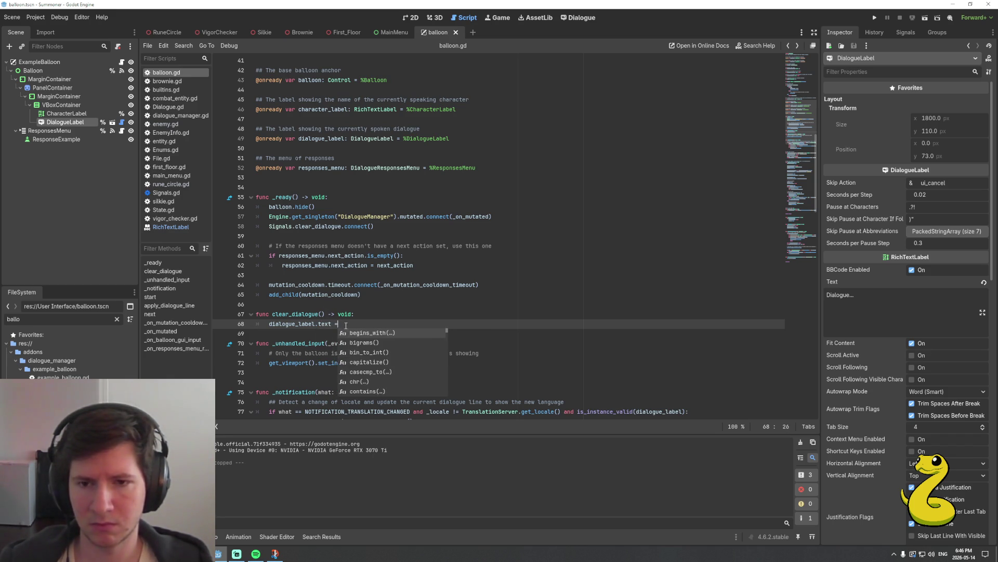
type(" \"\"")
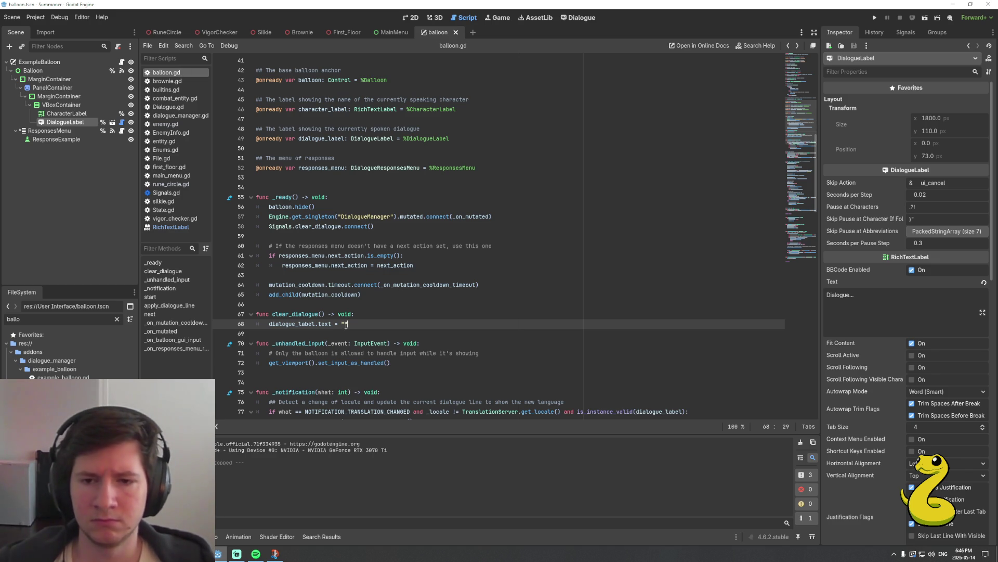
Pass clear_dialogue into Signals.clear_dialogue.connect() on line 58
key("Up")
key("Up")
key("Up")
key("End")
key("Left")
type("clear")
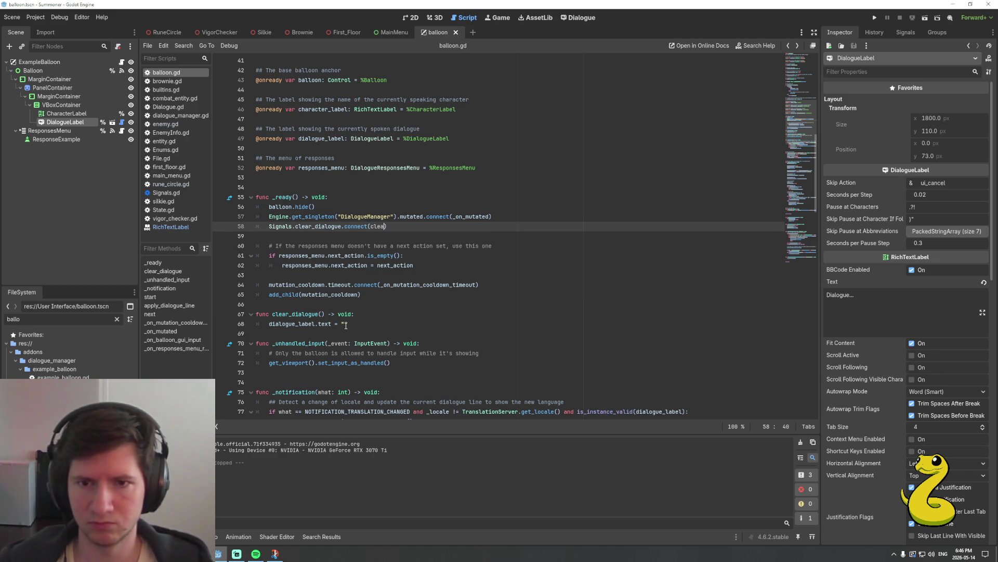
key("Return")
key("BackSpace")
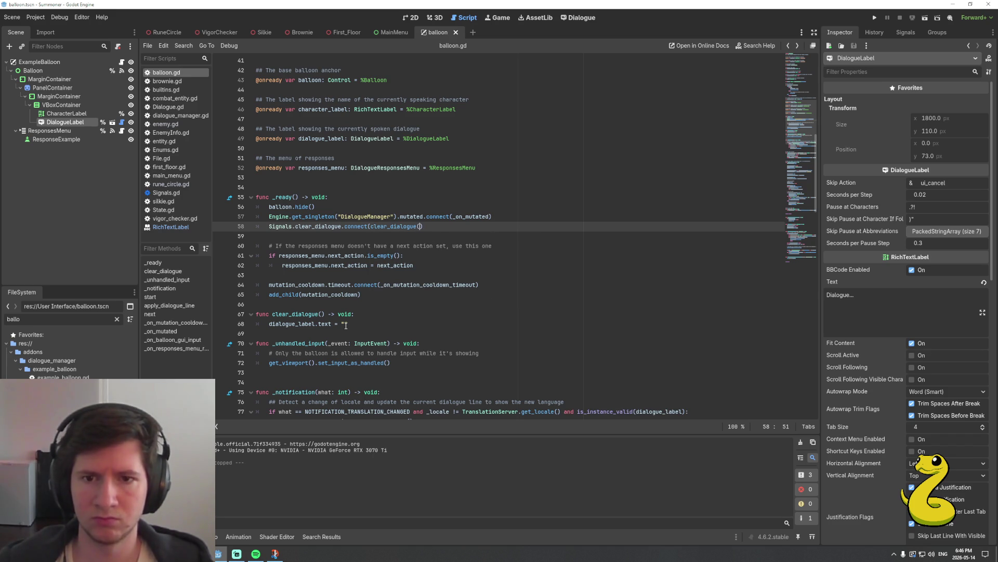
key("BackSpace")
type(")")
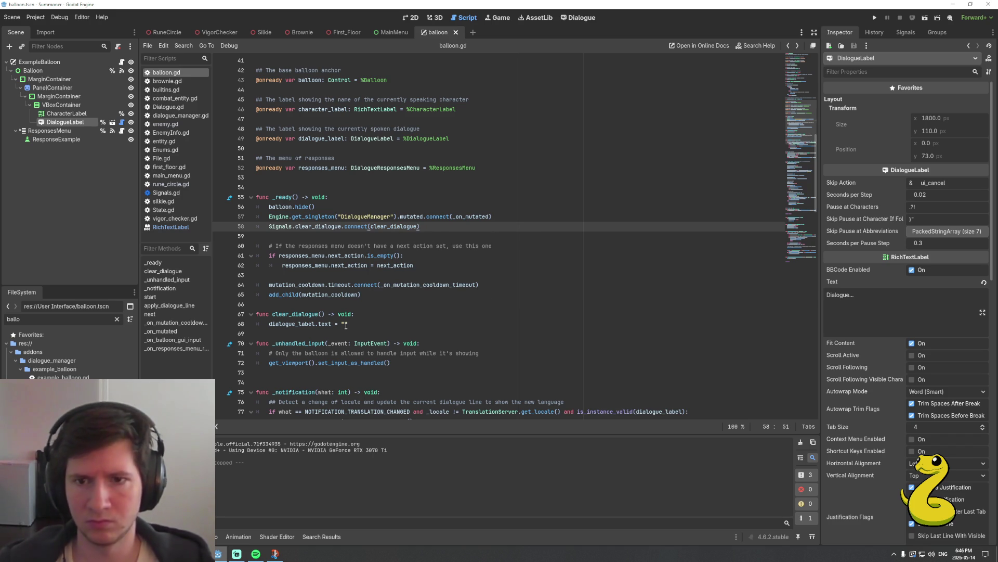
key("ctrl+Left")
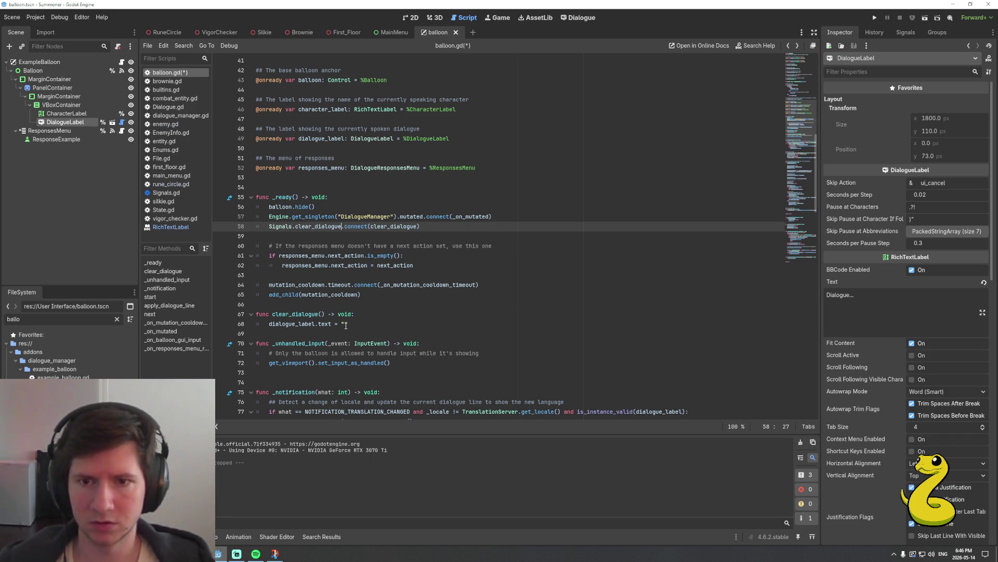
key("ctrl+shift+Left")
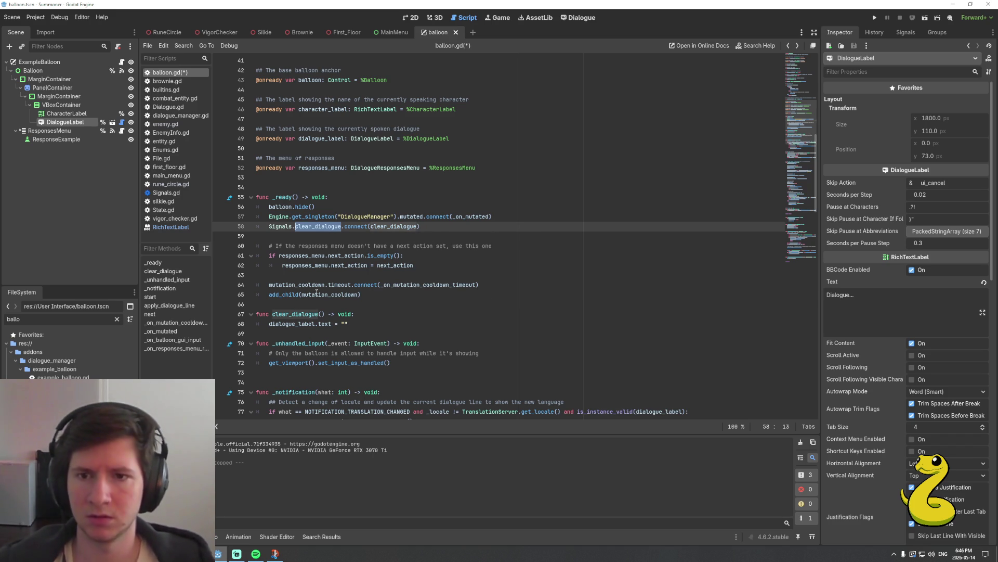
left_click(284, 226, "ctrl")
Declare 'signal clear_dialogue()' under the Dialogue Signals heading in Signals.gd and save
scroll(441, 315, "down", 1)
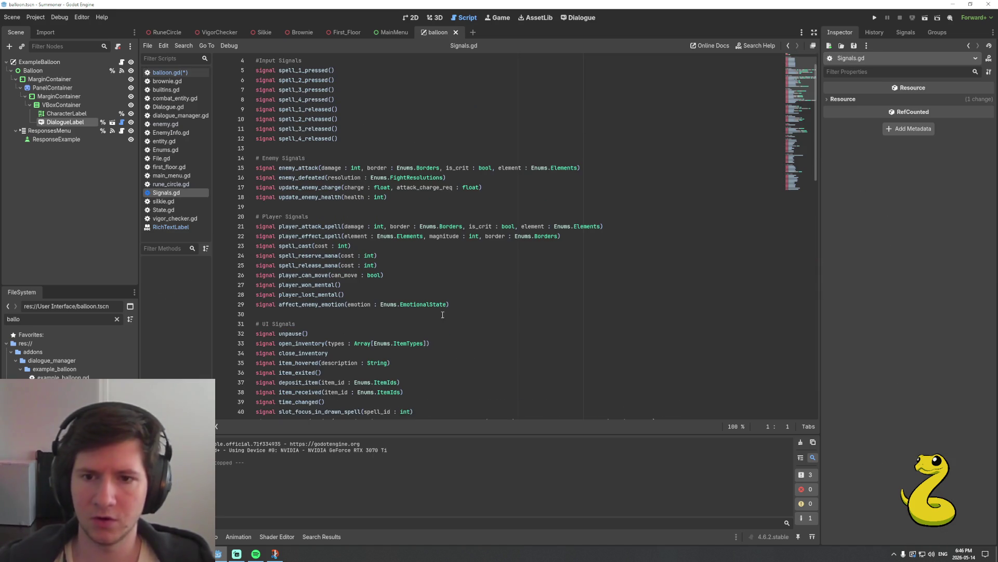
scroll(471, 308, "down", 19)
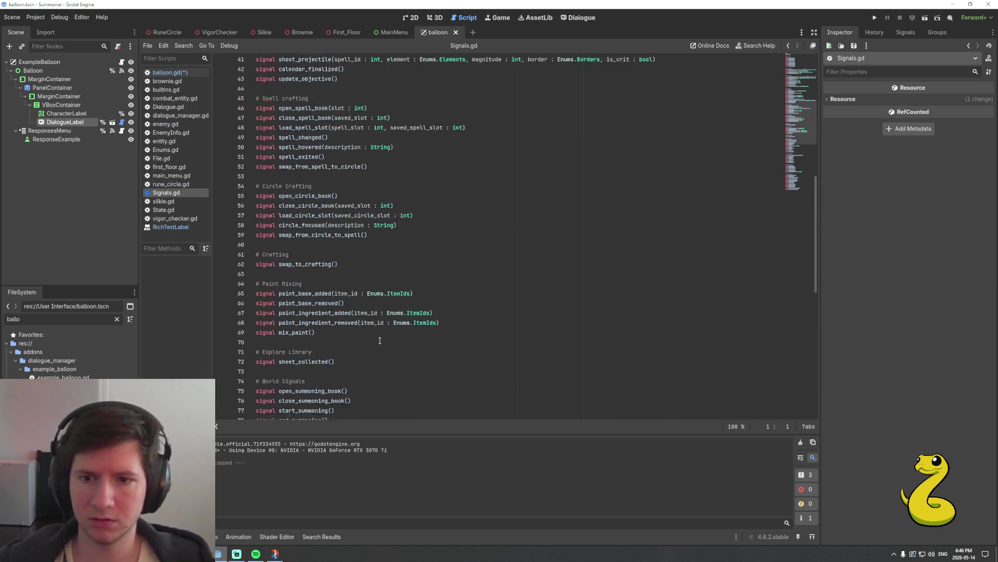
scroll(378, 335, "down", 5)
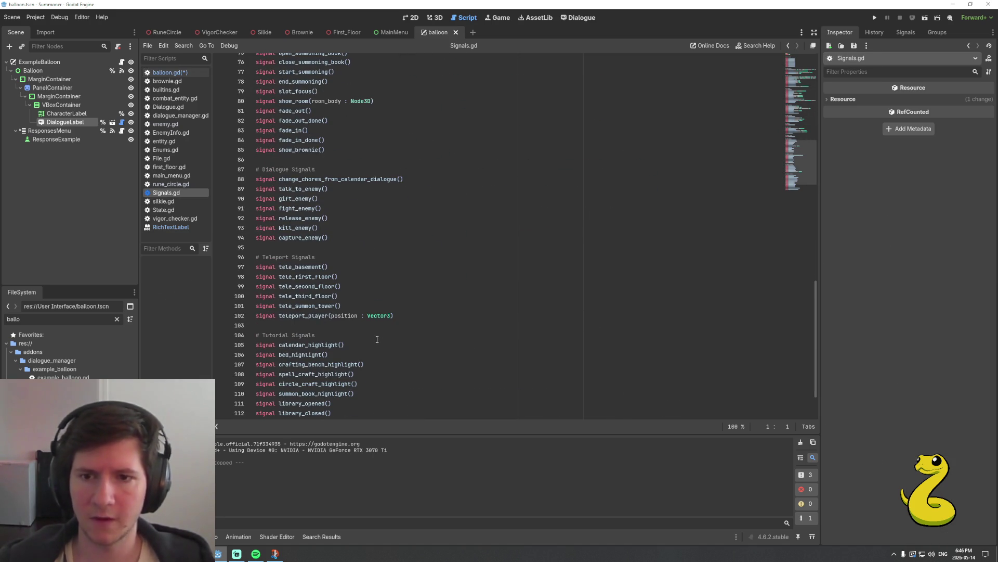
scroll(374, 262, "up", 2)
left_click(347, 229)
key("Return")
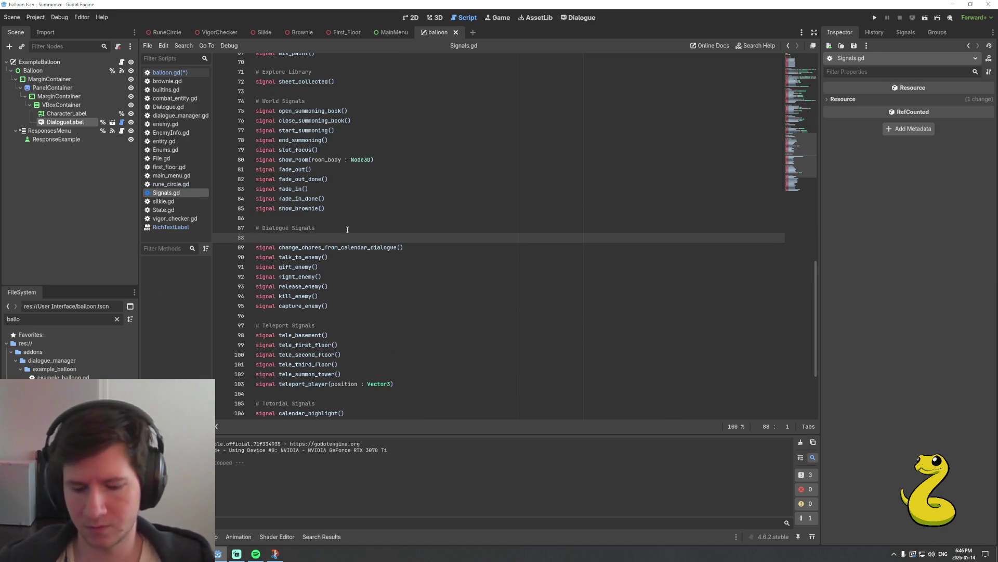
type("signal clear_dialogue(")
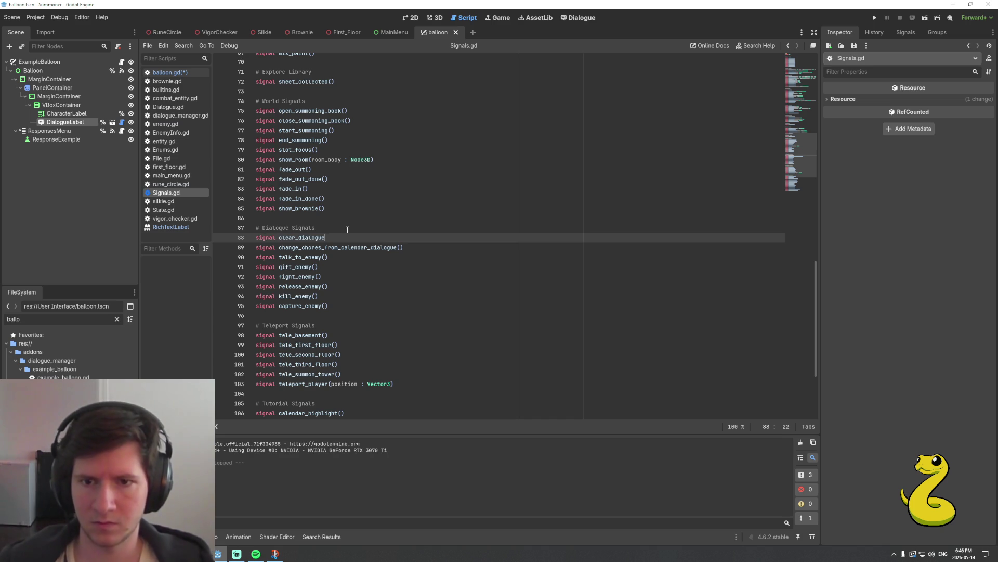
key("ctrl+s")
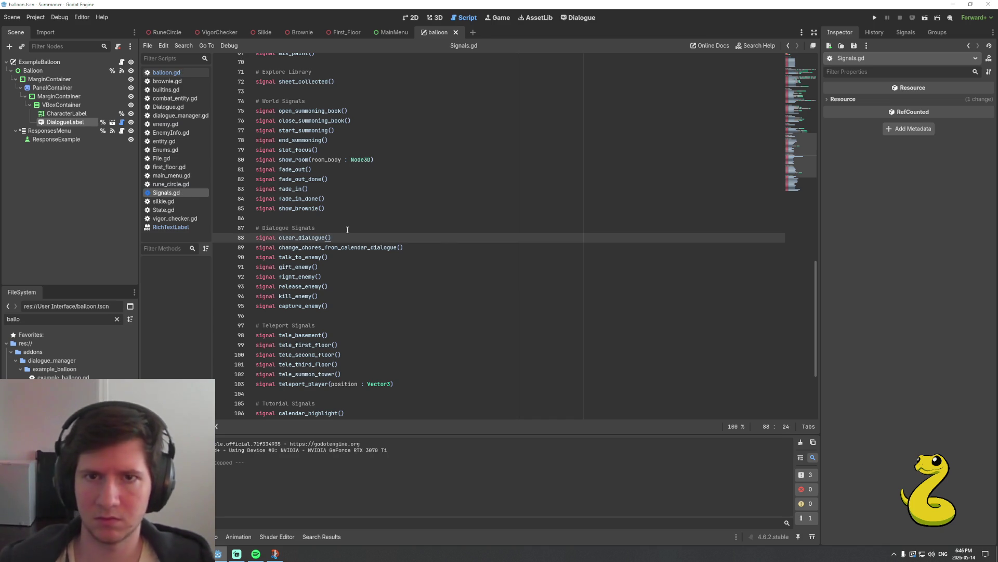
Add 'do Signals.clear_dialogue.emit()' after Generic_Defeated's Argh line in the Enemy dialogue and save
left_click(572, 22)
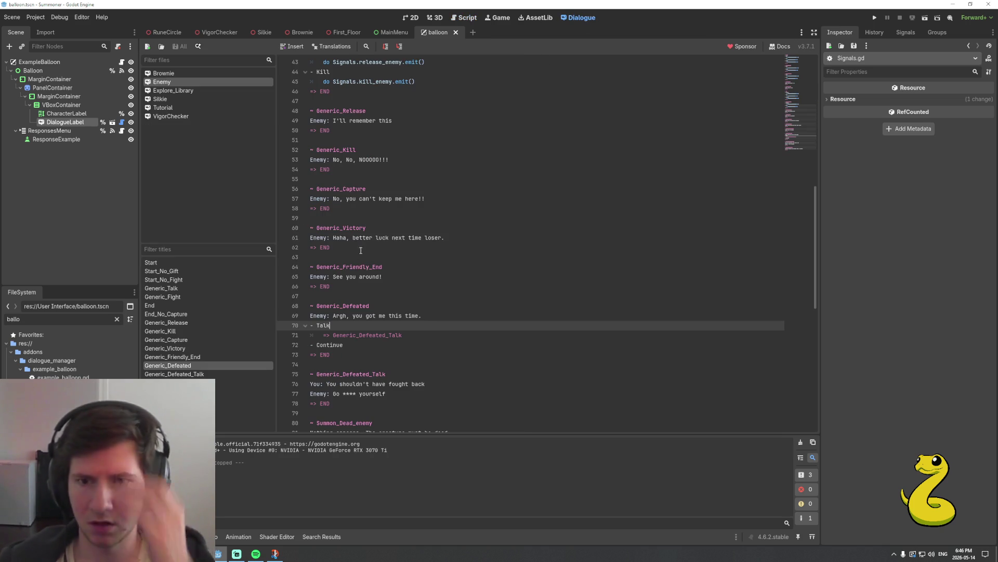
left_click(431, 313)
key("Return")
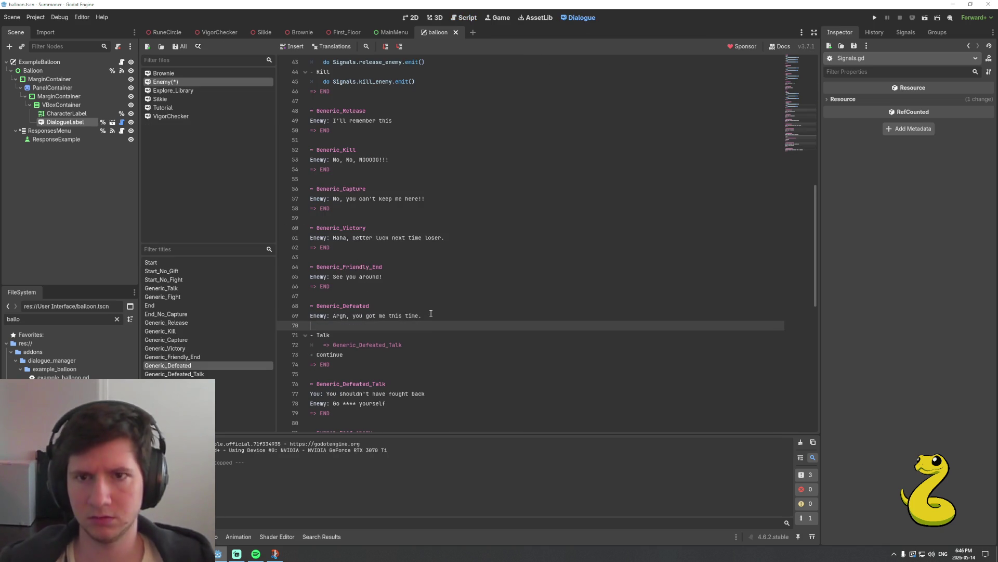
type("do Signals.")
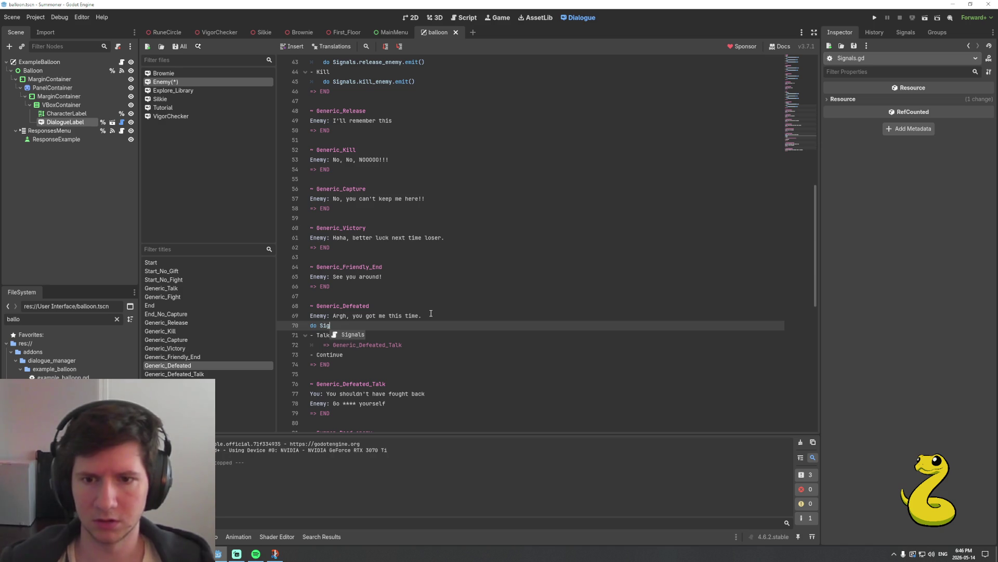
type("cl")
key("Return")
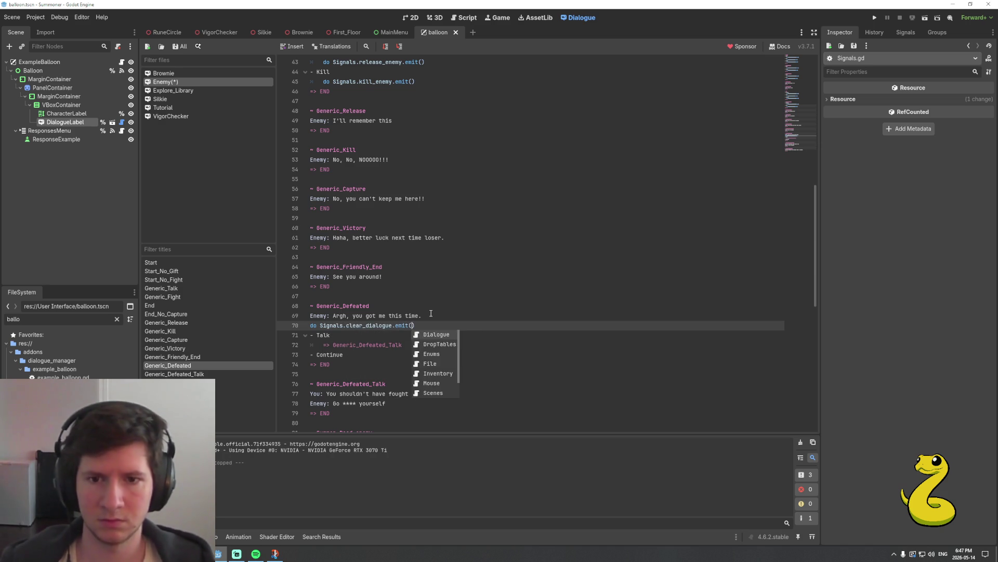
key("Return")
key("ctrl+s")
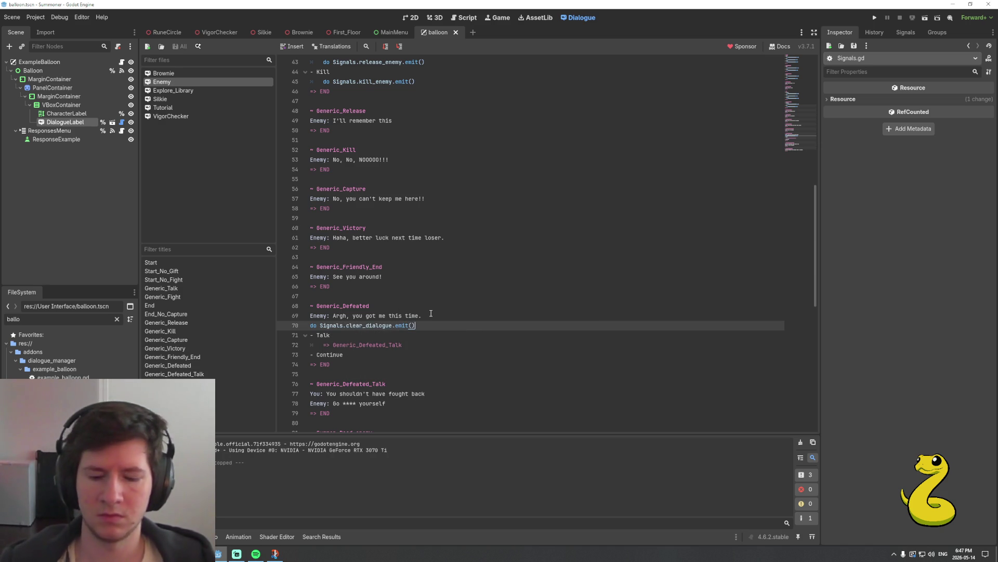
Playtest the dialogue starting from the enemy's defeat line
left_click(310, 316)
left_click(386, 46)
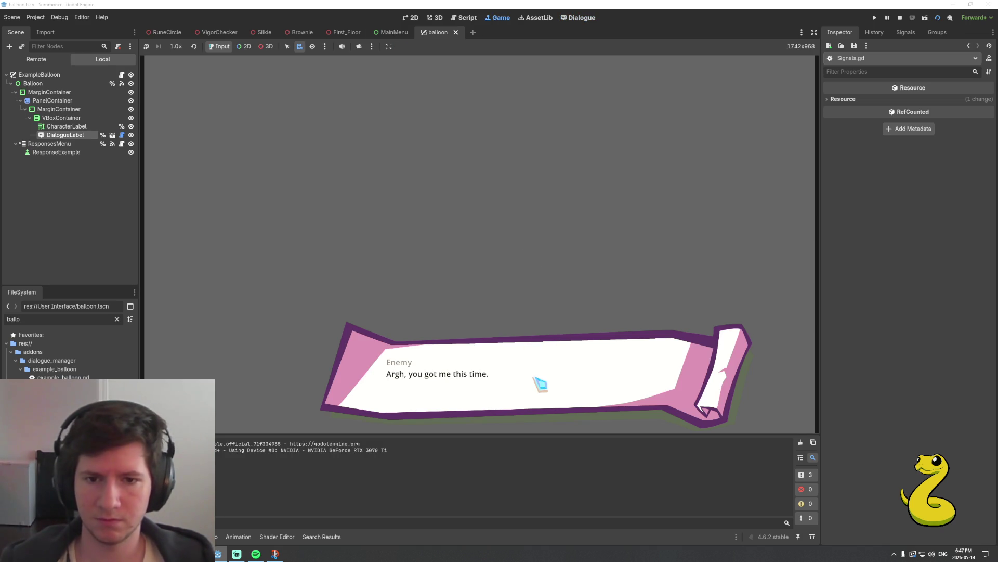
left_click(540, 384)
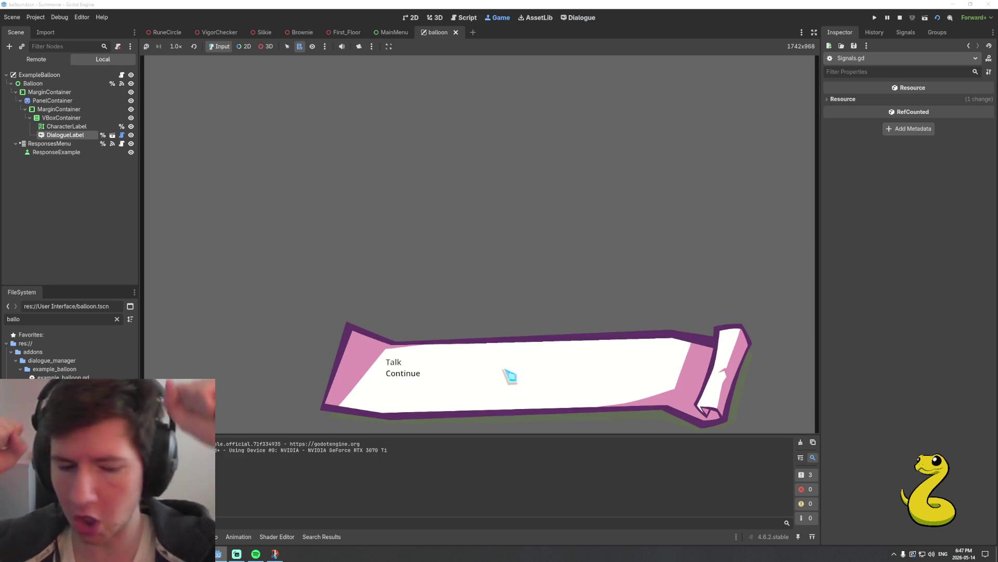
Choose Continue in the balloon and end the dialogue test run
left_click(395, 371)
left_click(521, 382)
key("F8")
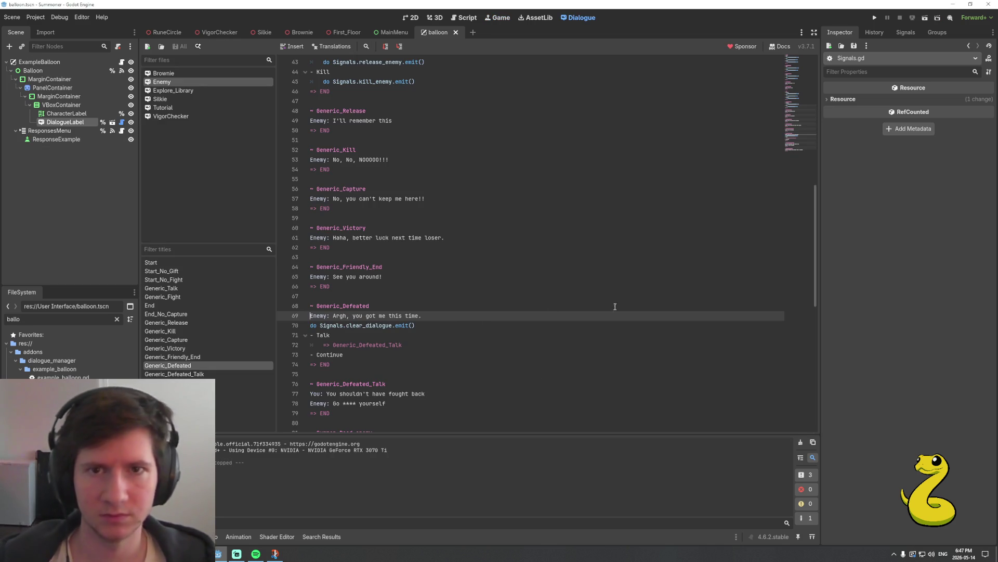
Review the Talk response lines and the dialogue signals in Signals.gd
left_click(465, 329)
left_click(444, 336)
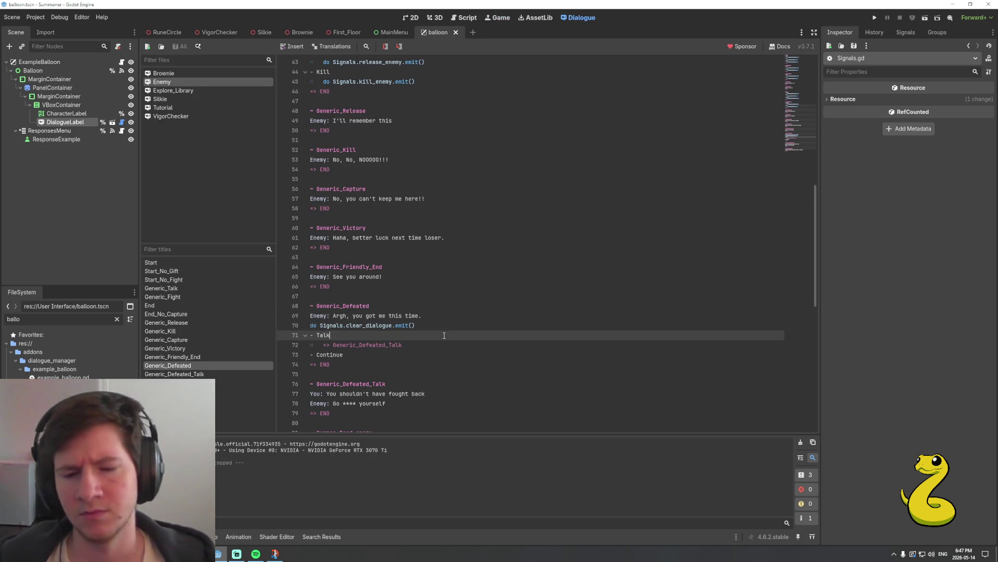
left_click(445, 343)
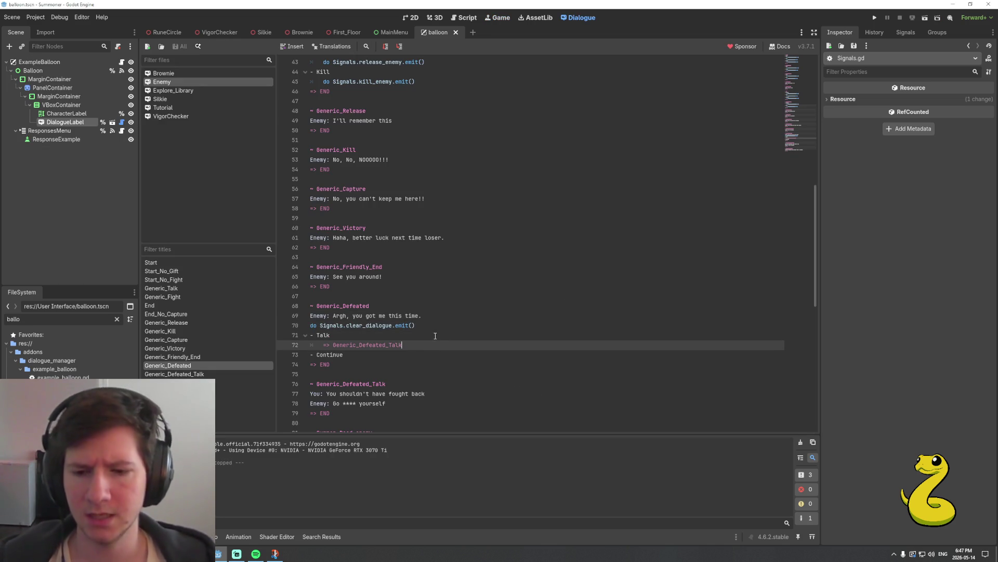
left_click(467, 17)
left_click(412, 257)
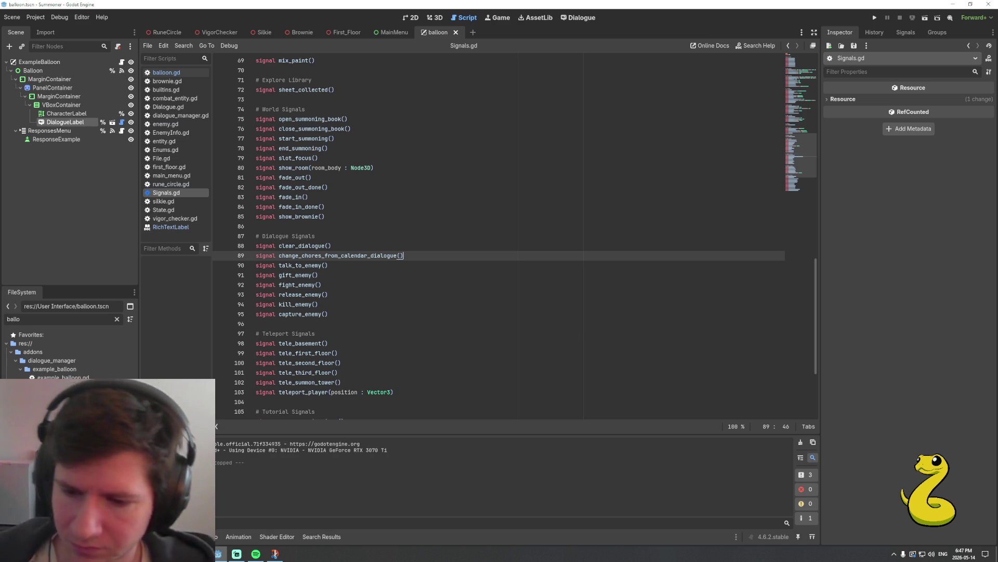
Bring Chrome forward and close the search tab to reveal the Auto Battler Ideas doc
mouse_move(199, 553)
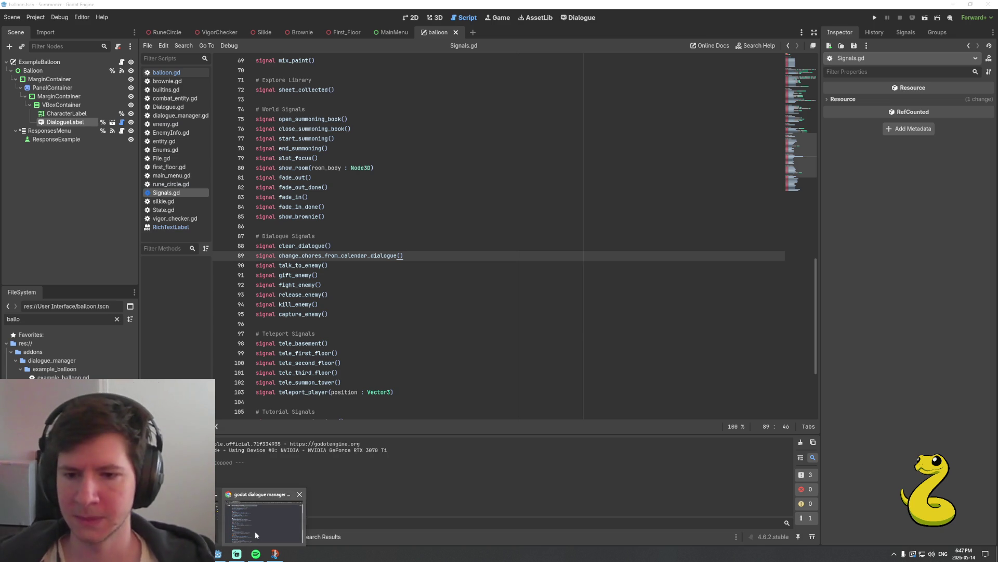
left_click(254, 531)
left_click(181, 8)
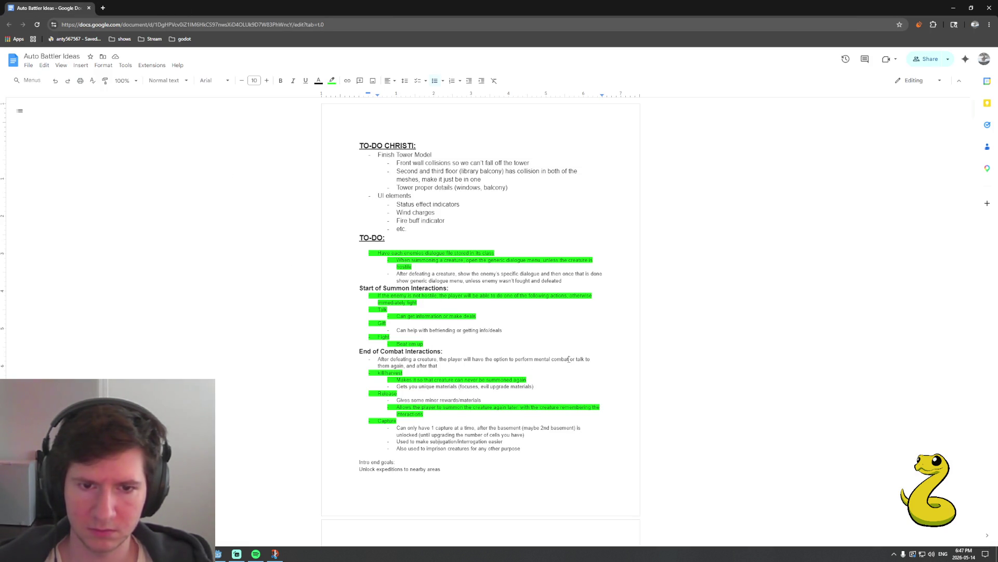
Highlight the talking-to-them-again phrase and the End of Combat line green
left_click_drag(569, 359, 477, 368)
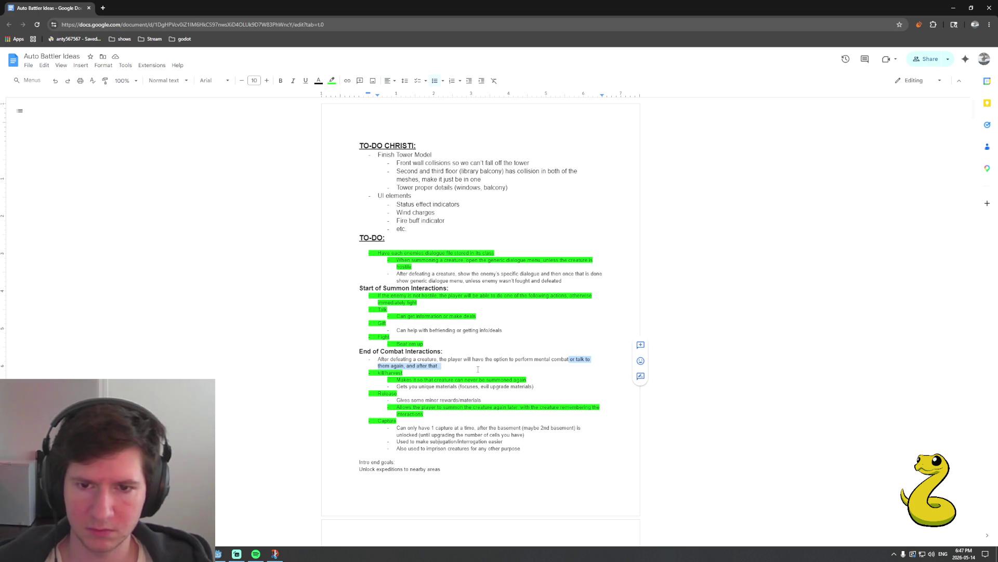
left_click(332, 81)
left_click(369, 118)
left_click_drag(378, 359, 515, 361)
left_click(332, 80)
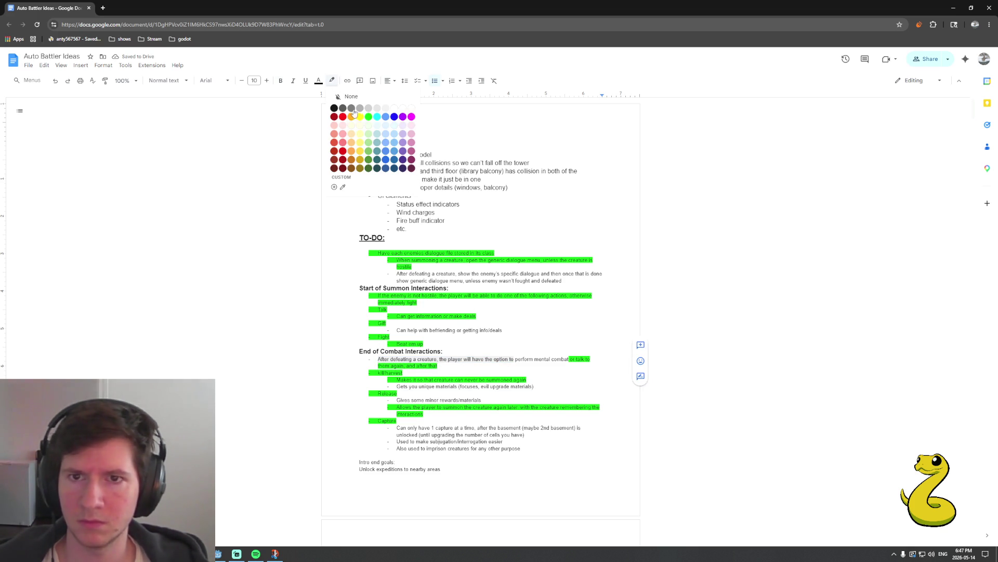
left_click(376, 119)
left_click(333, 81)
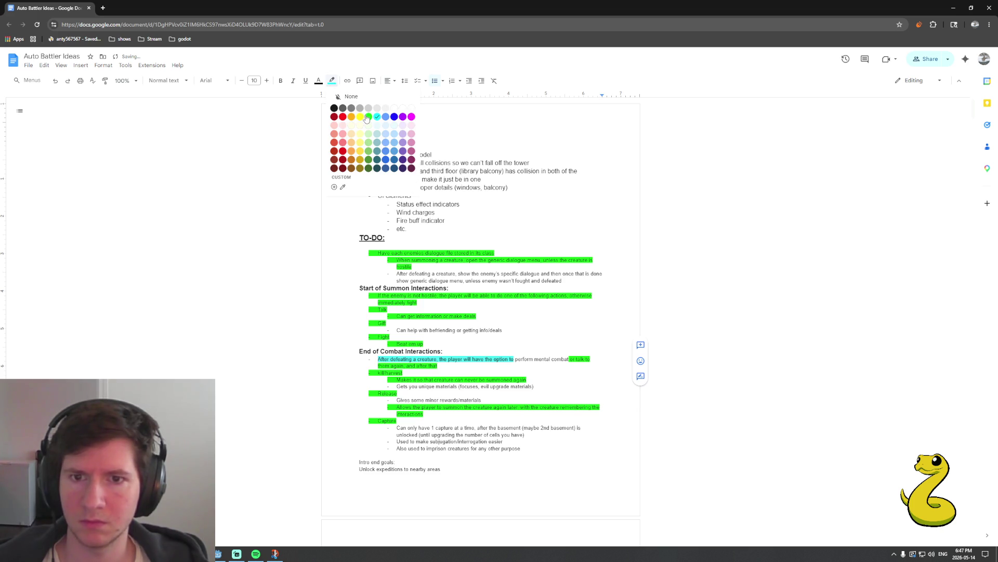
left_click(366, 119)
left_click(501, 360)
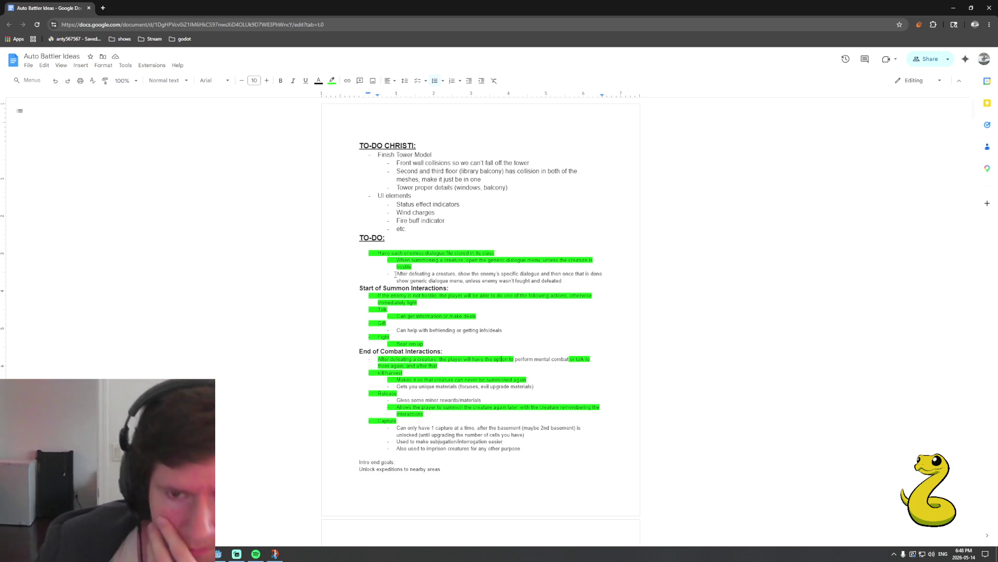
Highlight the after-defeat dialogue to-do lines green
left_click_drag(397, 273, 572, 282)
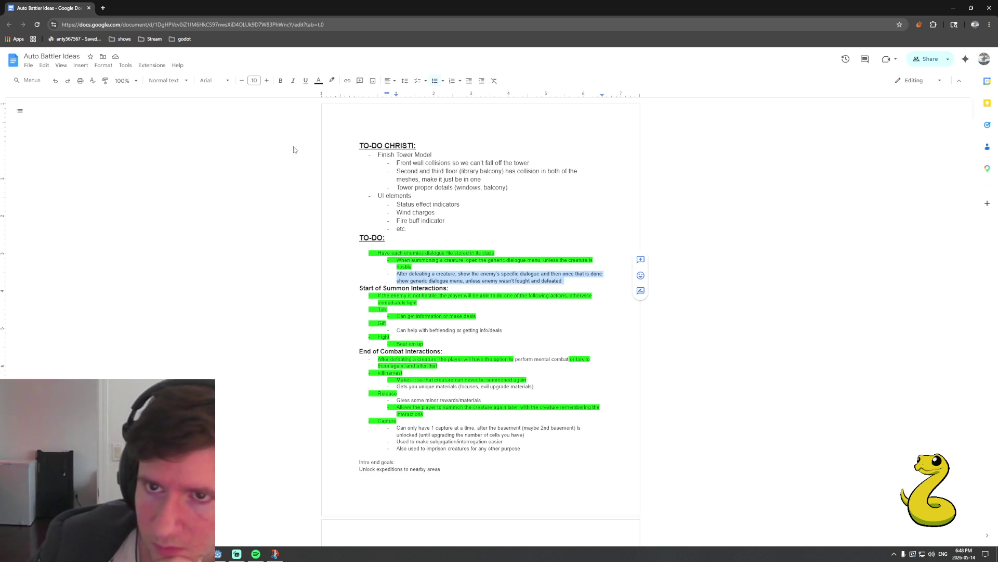
left_click(332, 80)
left_click(370, 118)
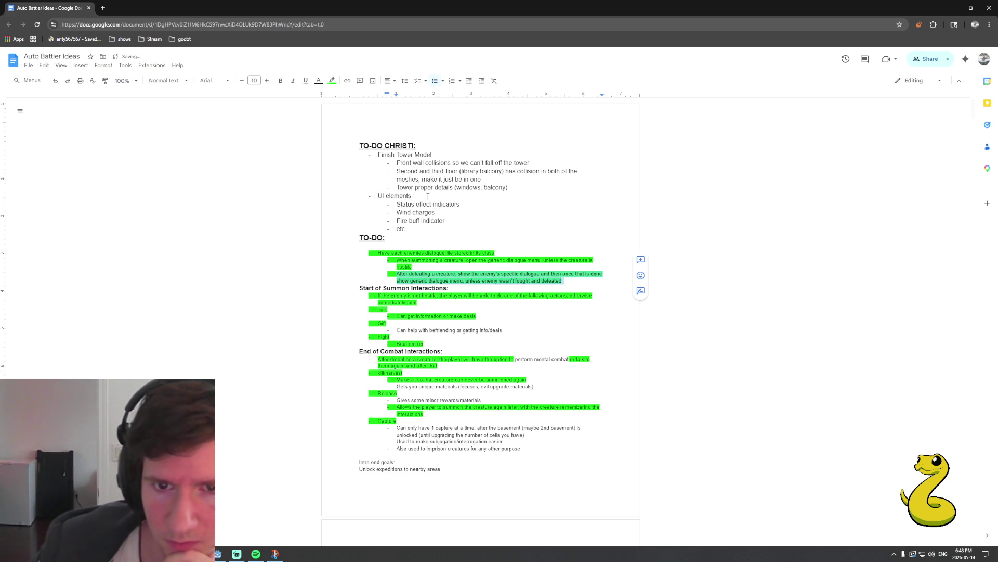
left_click(579, 284)
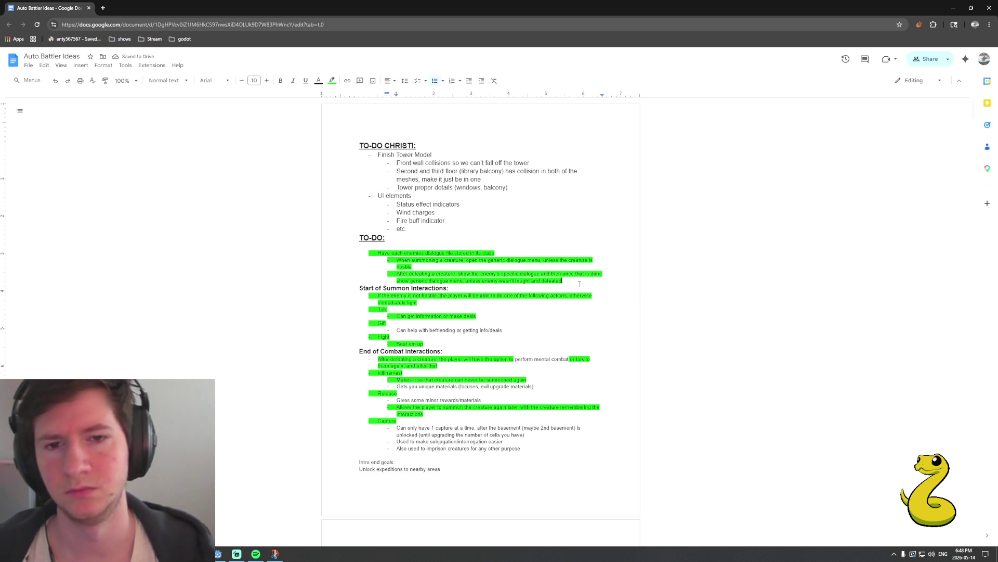
Select the completed dialogue-file to-do block under TO-DO and delete it
key("shift+Home")
key("shift+Up")
key("shift+Up")
key("shift+Up")
key("shift+Up")
key("shift+Home")
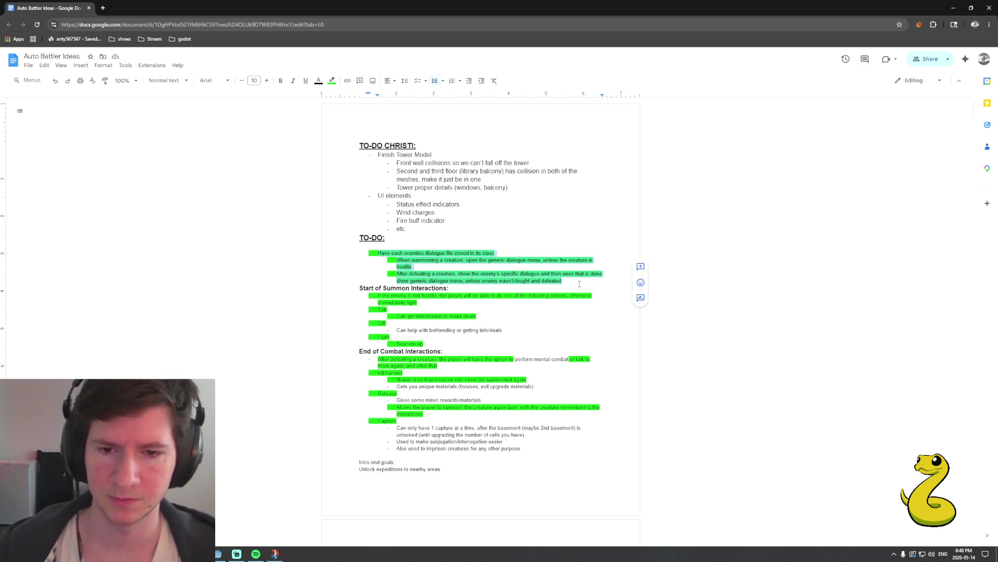
key("Delete")
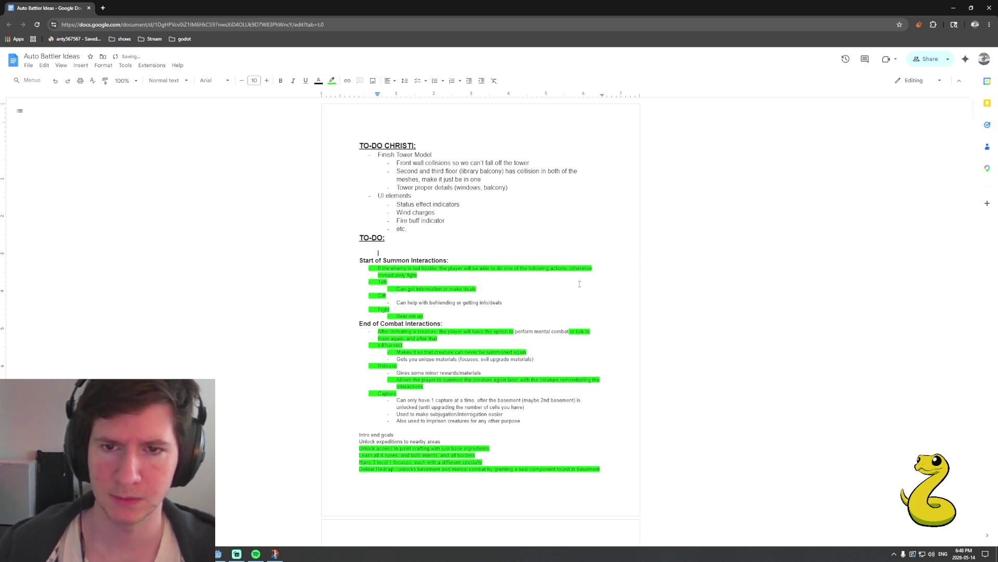
Remove the leftover empty line and highlight the Fight and Beat em up lines green
key("BackSpace")
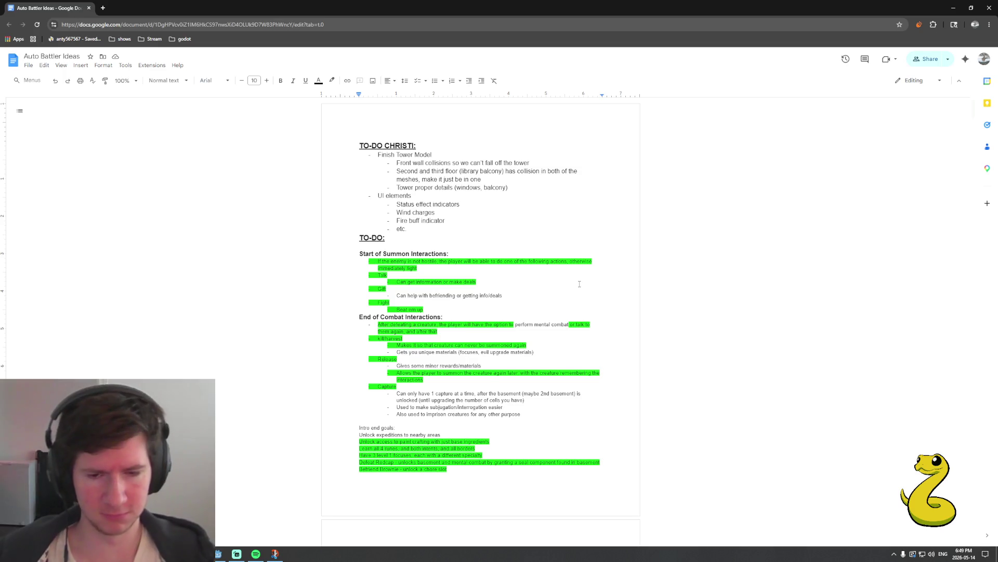
scroll(577, 312, "down", 4)
scroll(572, 356, "down", 1)
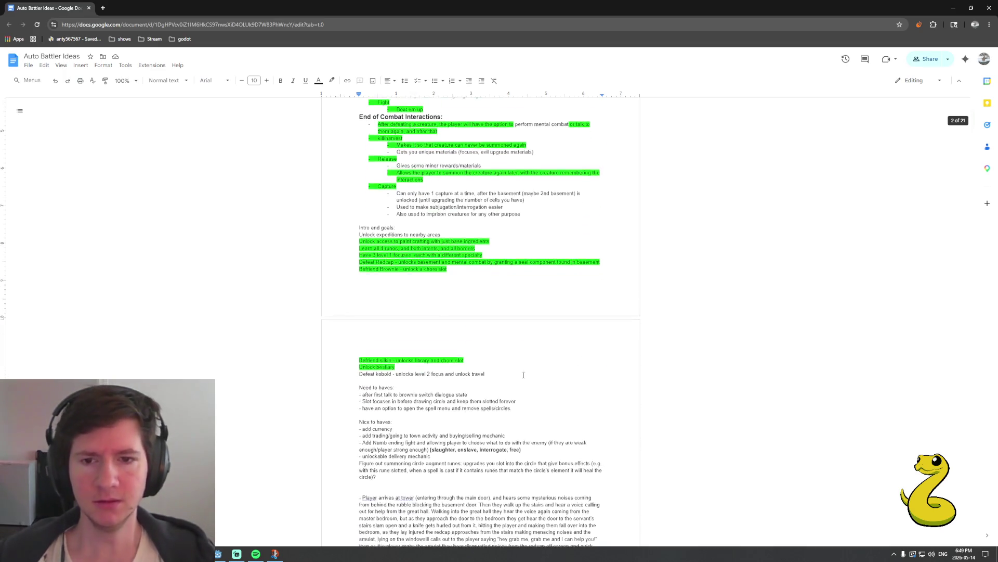
left_click(527, 368)
scroll(527, 368, "down", 15)
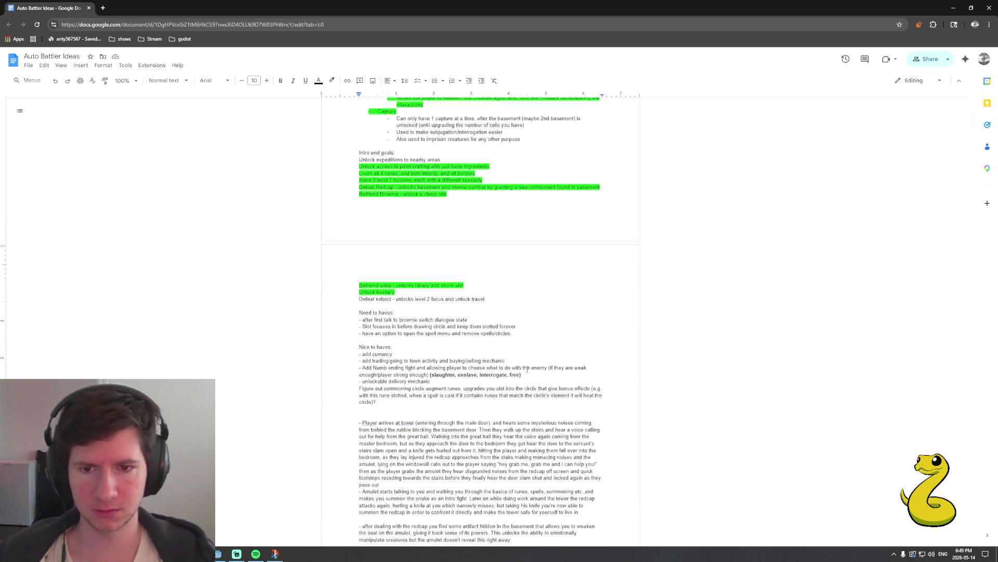
scroll(528, 370, "down", 15)
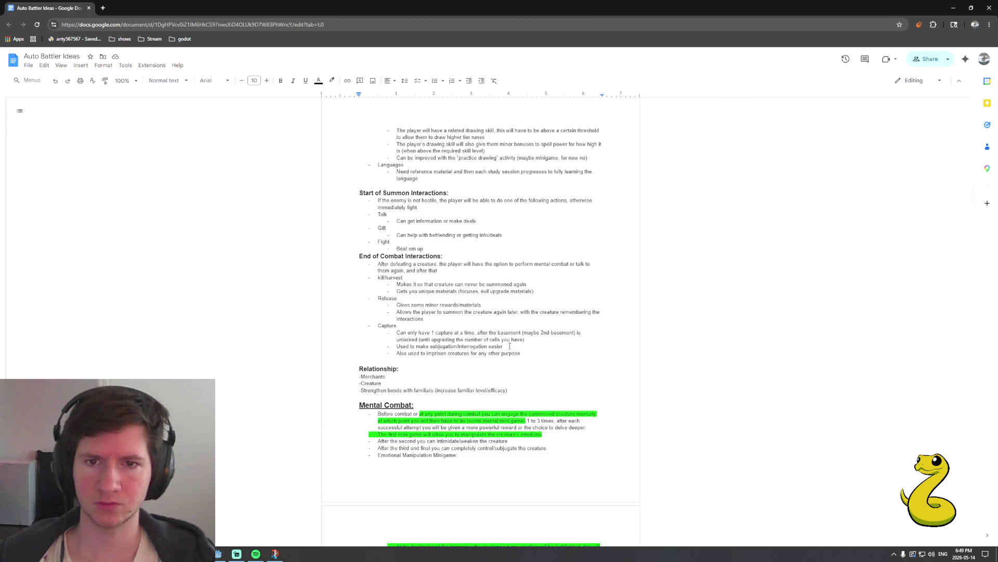
scroll(498, 338, "up", 2)
left_click_drag(443, 326, 377, 319)
left_click(332, 81)
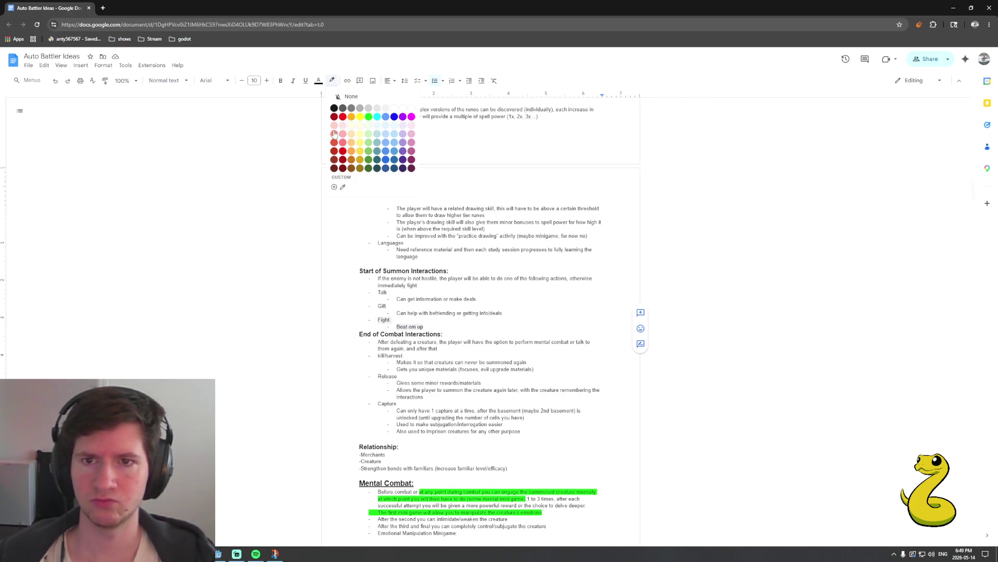
left_click(374, 121)
Highlight the summon notes green, from the not-hostile through Talk lines and the kill/harvest lines
left_click_drag(476, 300, 378, 279)
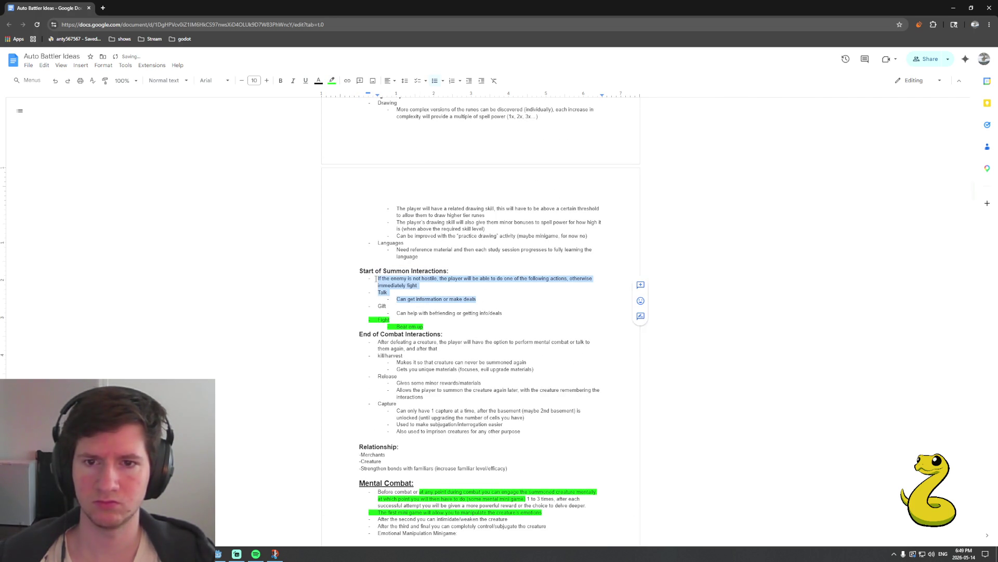
left_click(331, 81)
left_click(369, 119)
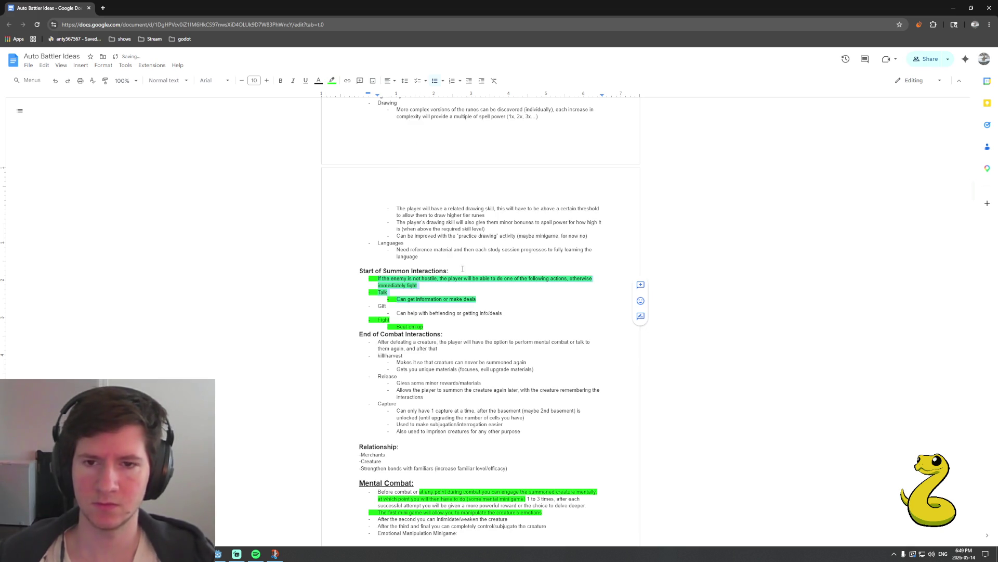
scroll(516, 295, "down", 2)
left_click_drag(527, 285, 378, 277)
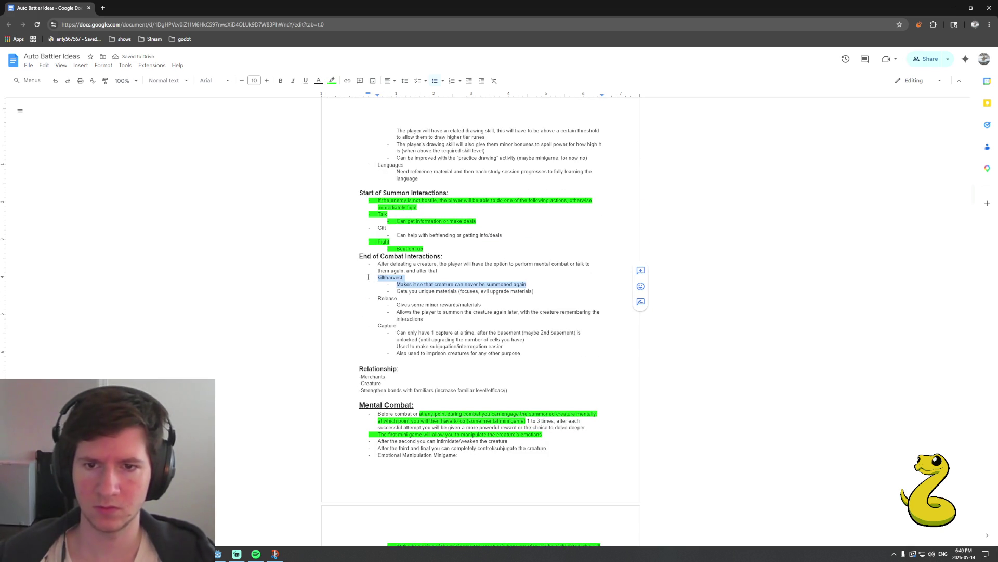
left_click(332, 81)
left_click(369, 117)
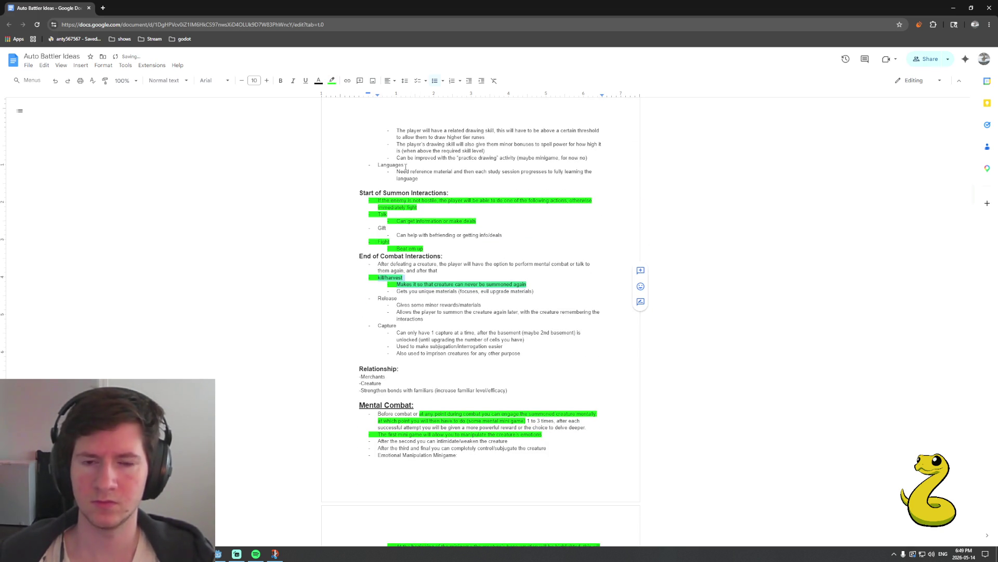
Highlight the End of Combat opening phrase, the talk-again text and the summon-again bullet green
left_click_drag(378, 264, 514, 264)
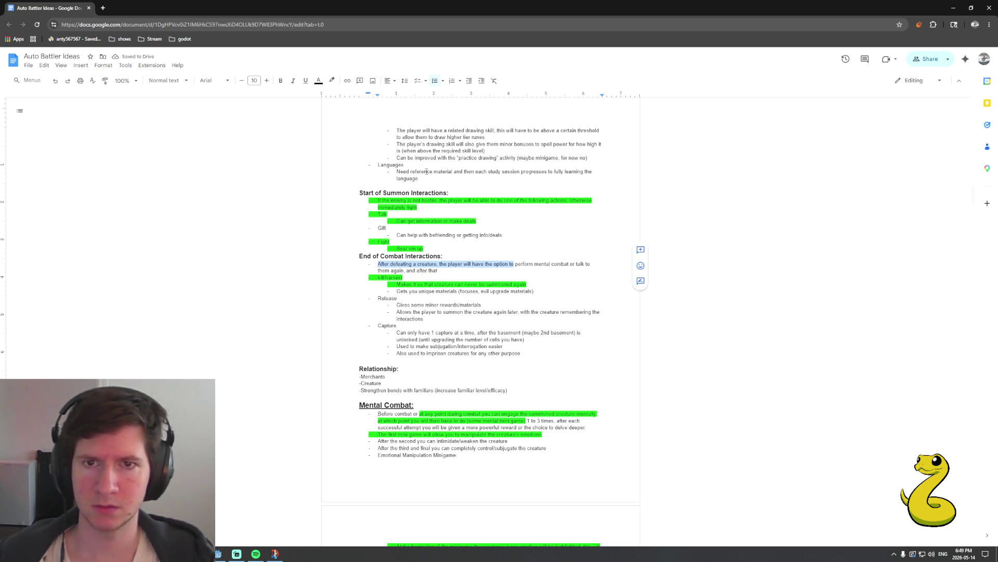
left_click(332, 81)
left_click(369, 117)
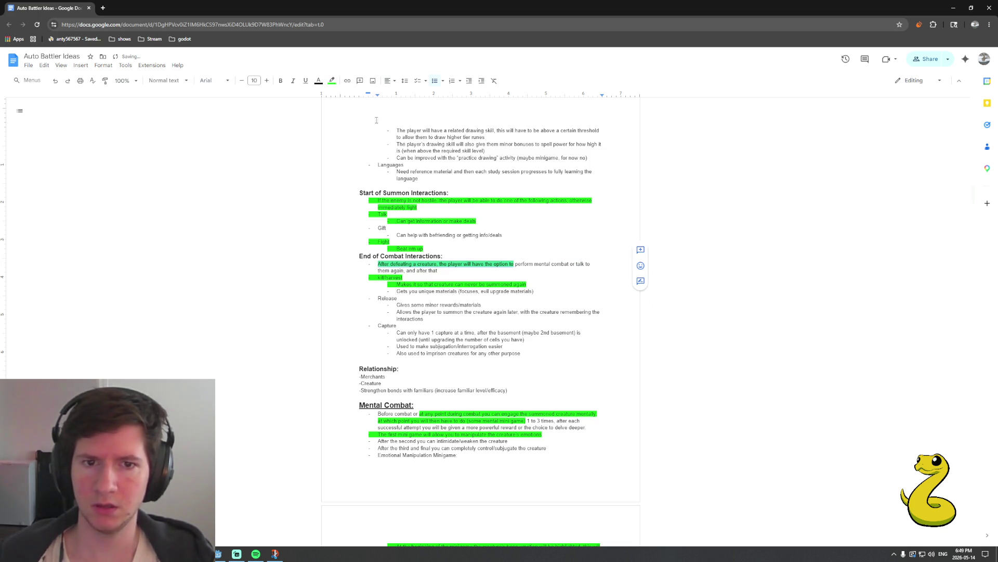
left_click_drag(570, 264, 494, 269)
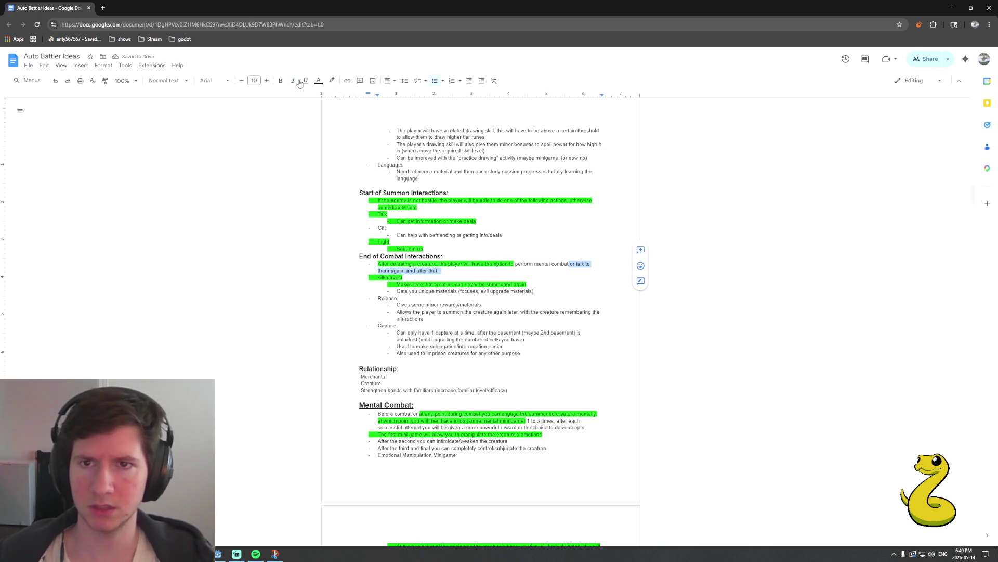
left_click(332, 80)
left_click(367, 122)
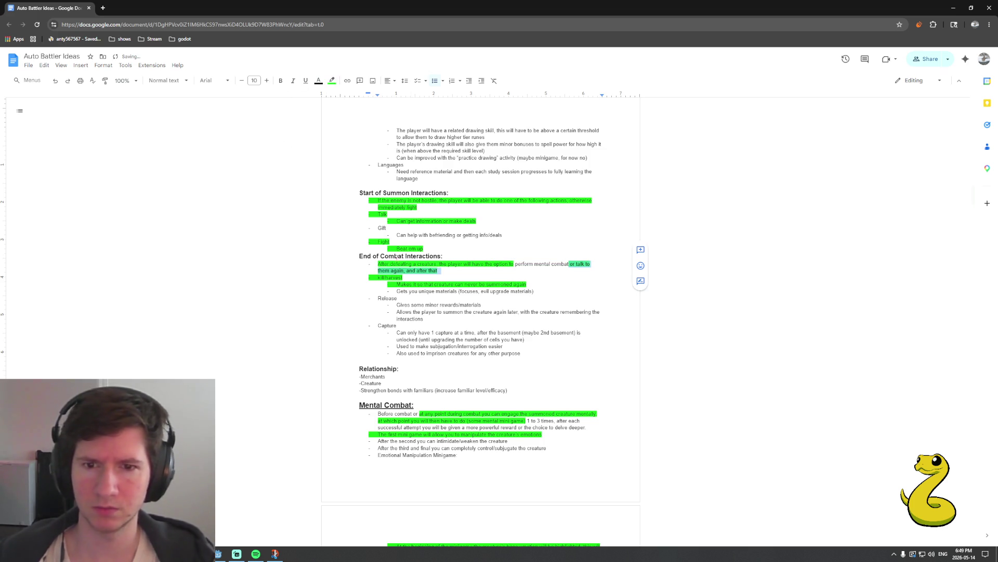
left_click_drag(432, 320, 397, 312)
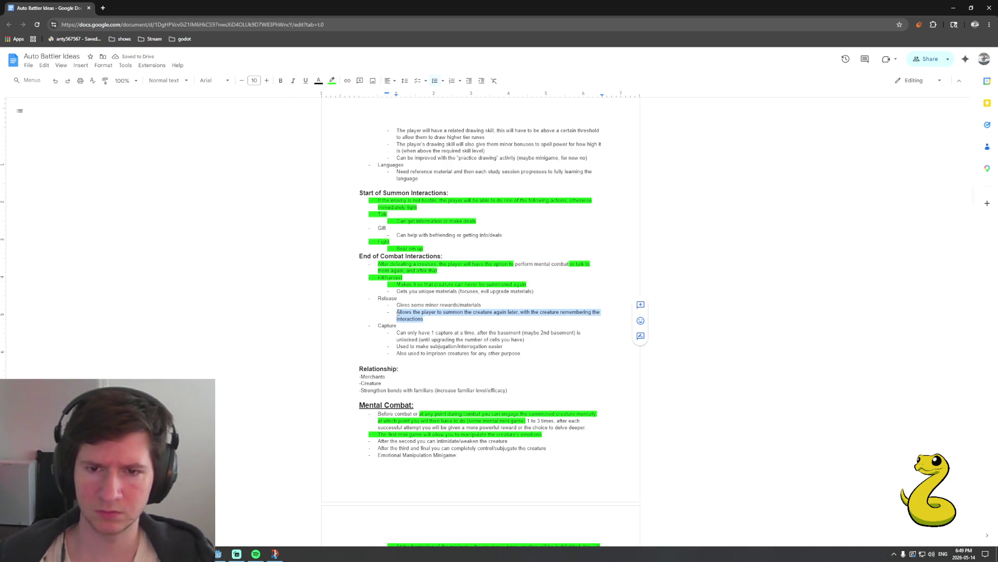
left_click(332, 81)
left_click(367, 123)
Highlight the Release and Capture options green and deselect
left_click_drag(398, 299, 377, 299)
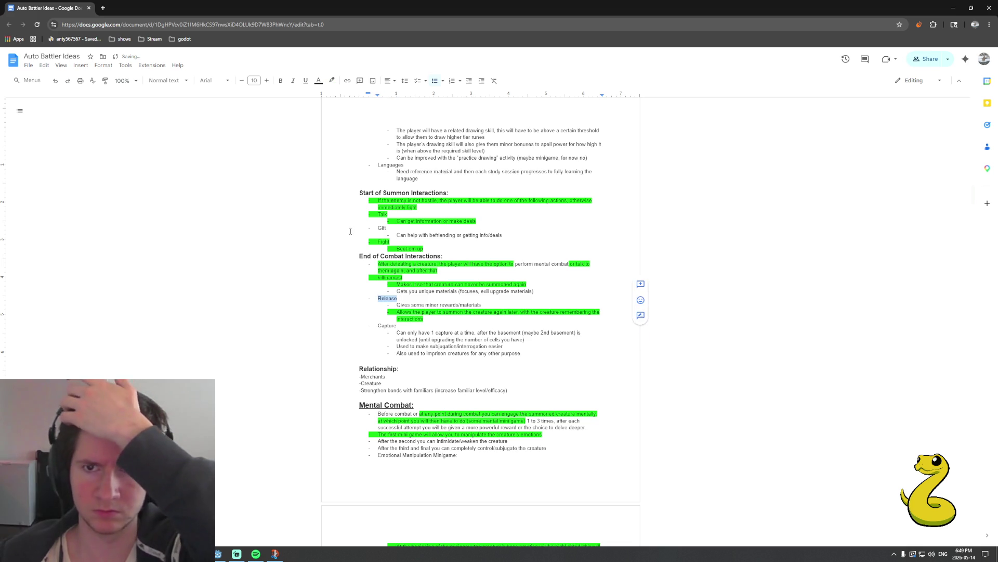
left_click(332, 80)
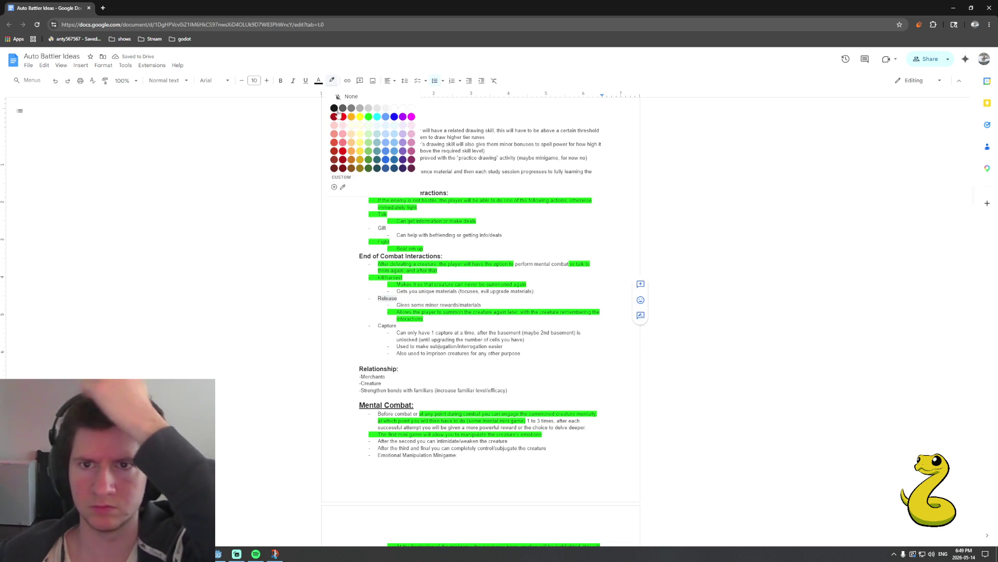
left_click(369, 118)
left_click_drag(404, 326, 365, 319)
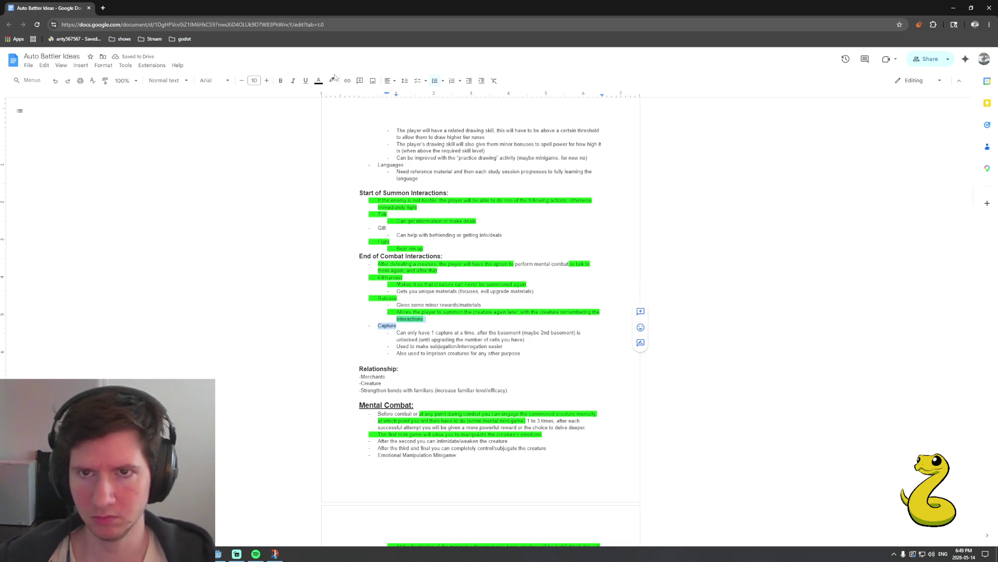
left_click(334, 81)
left_click(371, 118)
left_click(435, 305)
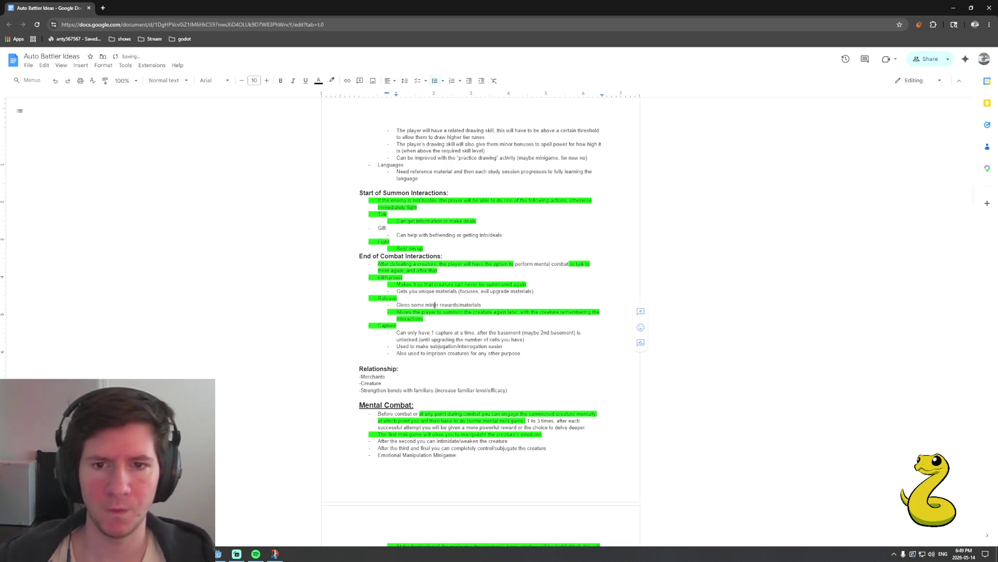
scroll(437, 299, "down", 1)
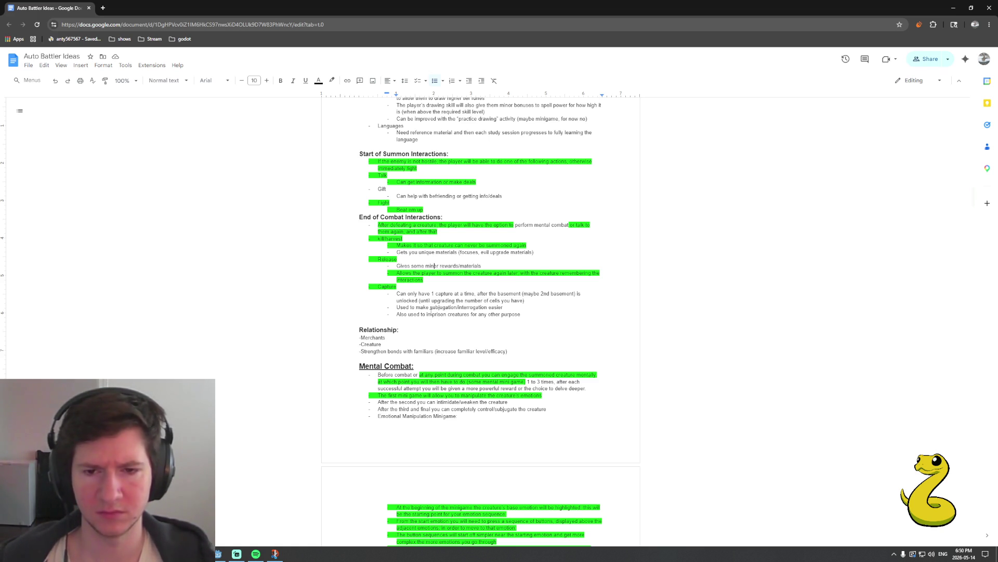
Highlight the 'Emotional Manipulation Minigame' line under Mental Combat green
scroll(431, 312, "down", 3)
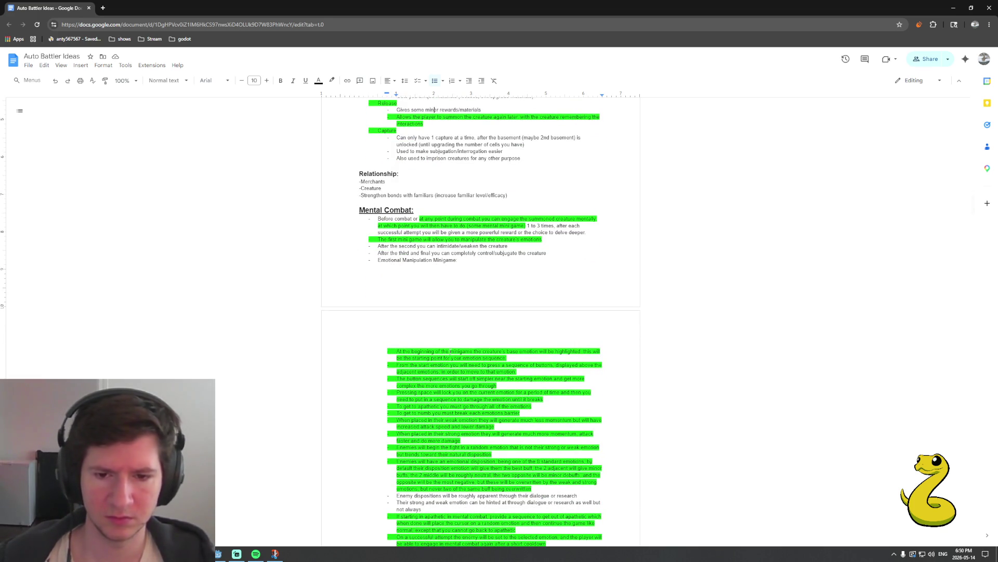
scroll(435, 110, "down", 2)
scroll(435, 109, "up", 3)
left_click_drag(459, 339, 376, 337)
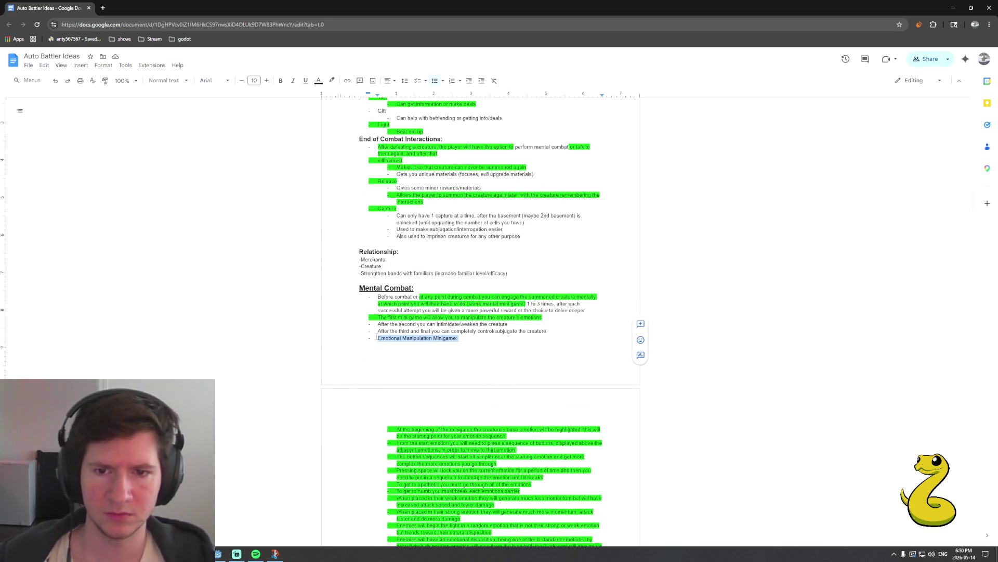
left_click(332, 80)
left_click(368, 117)
left_click(417, 303)
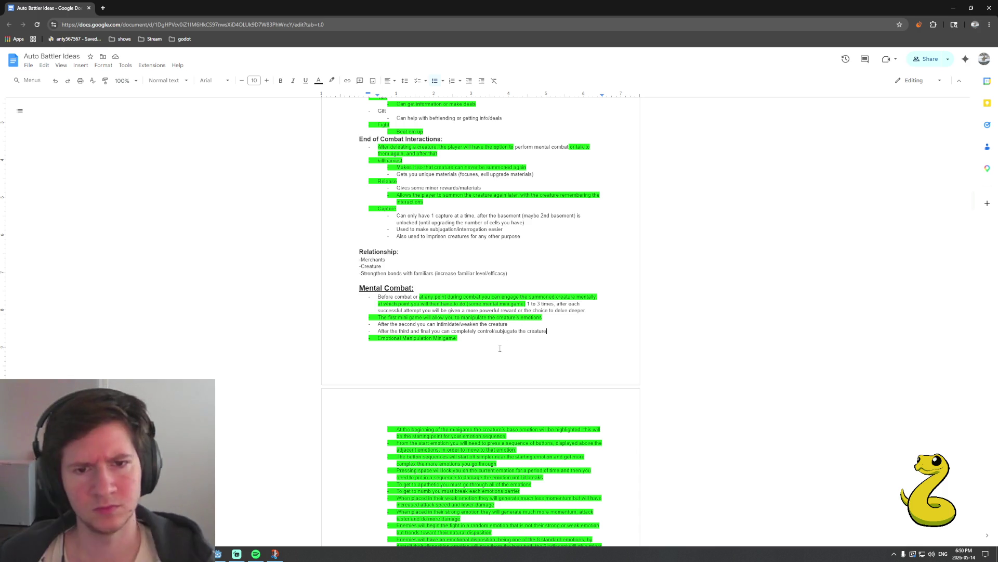
Review the highlighted to-do list and return to the Godot editor
scroll(535, 358, "up", 1)
scroll(536, 355, "up", 1)
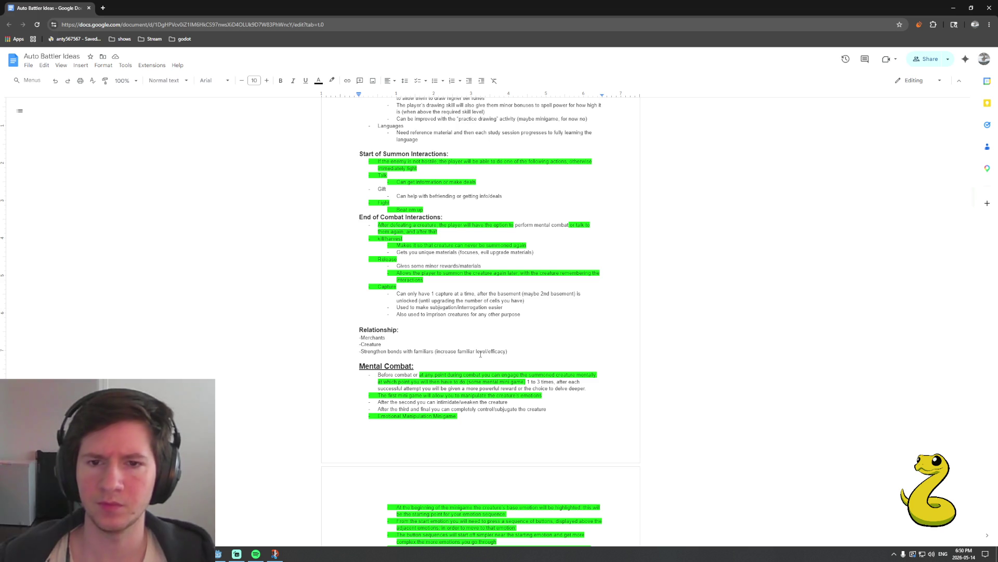
scroll(480, 354, "up", 1)
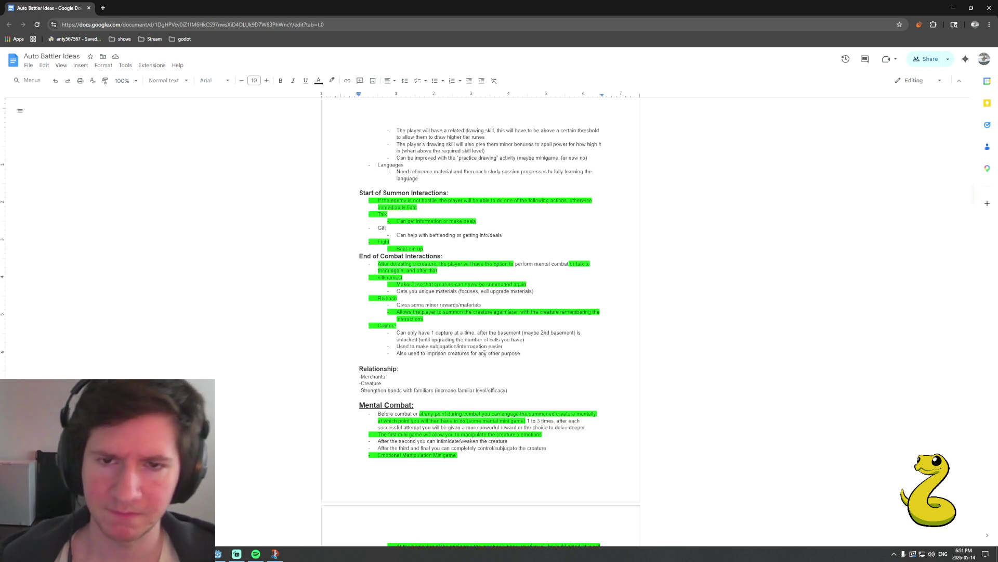
scroll(468, 320, "up", 2)
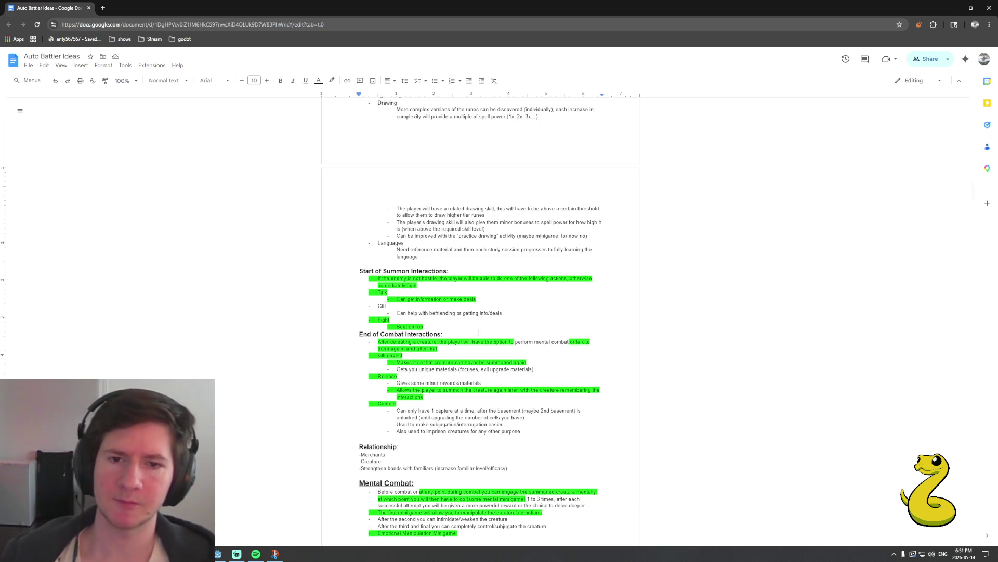
scroll(482, 320, "up", 2)
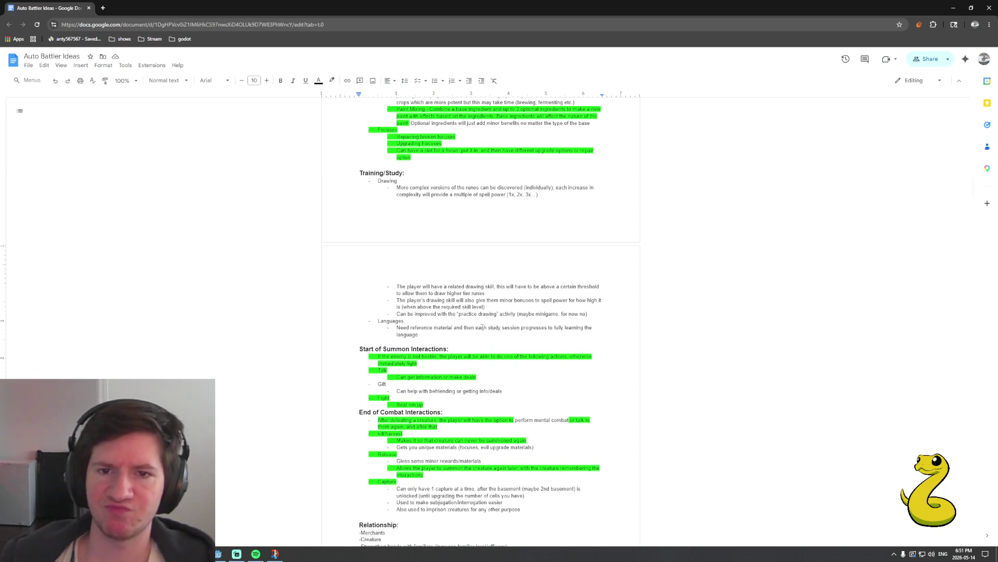
scroll(448, 314, "down", 1)
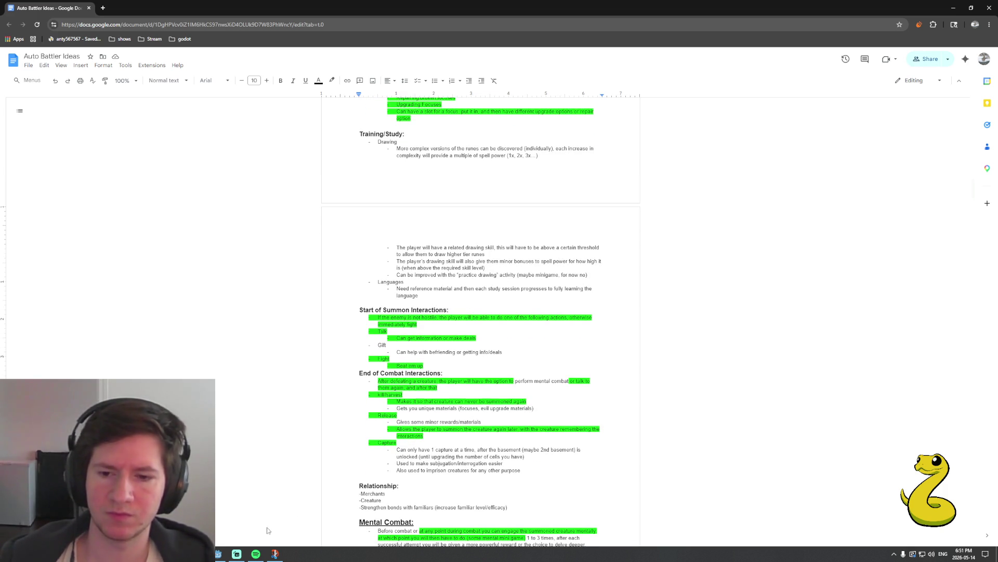
left_click(219, 554)
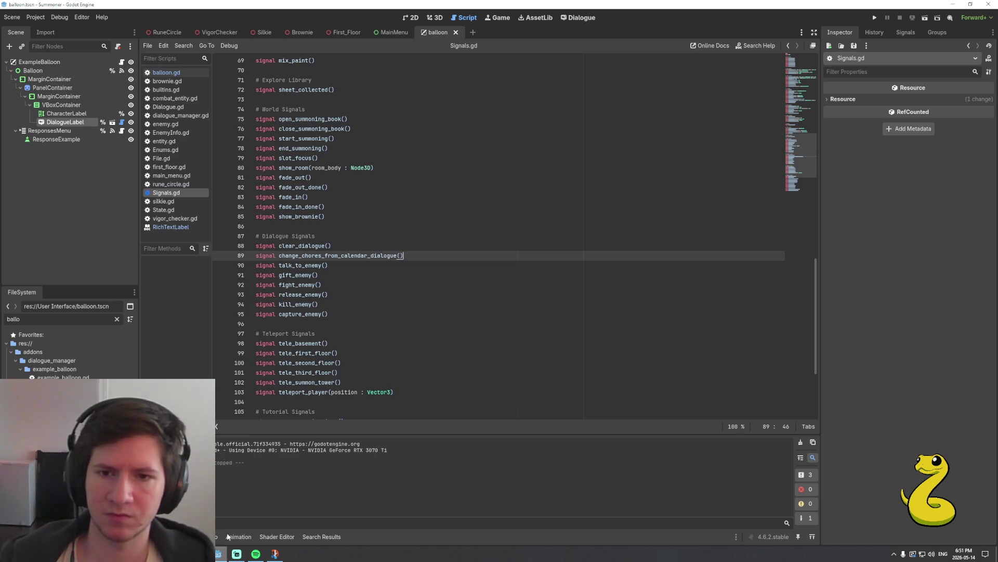
Run the project with F5 and start a New Game
left_click(466, 275)
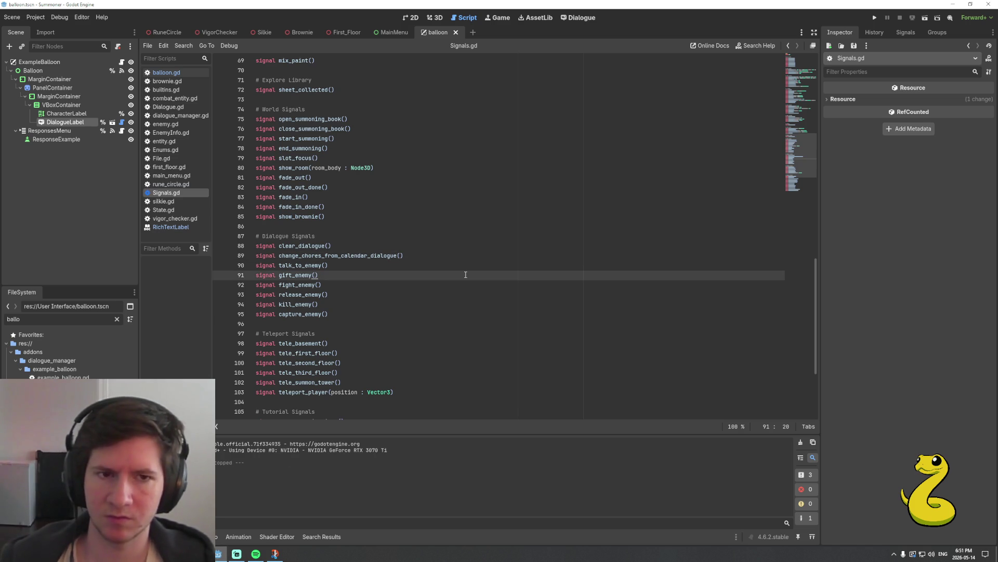
key("F5")
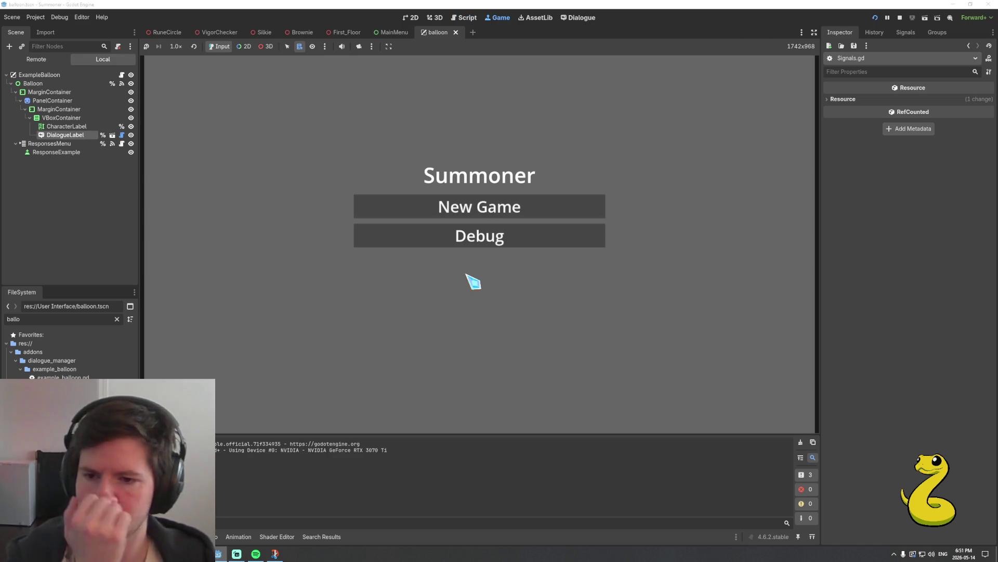
left_click(513, 214)
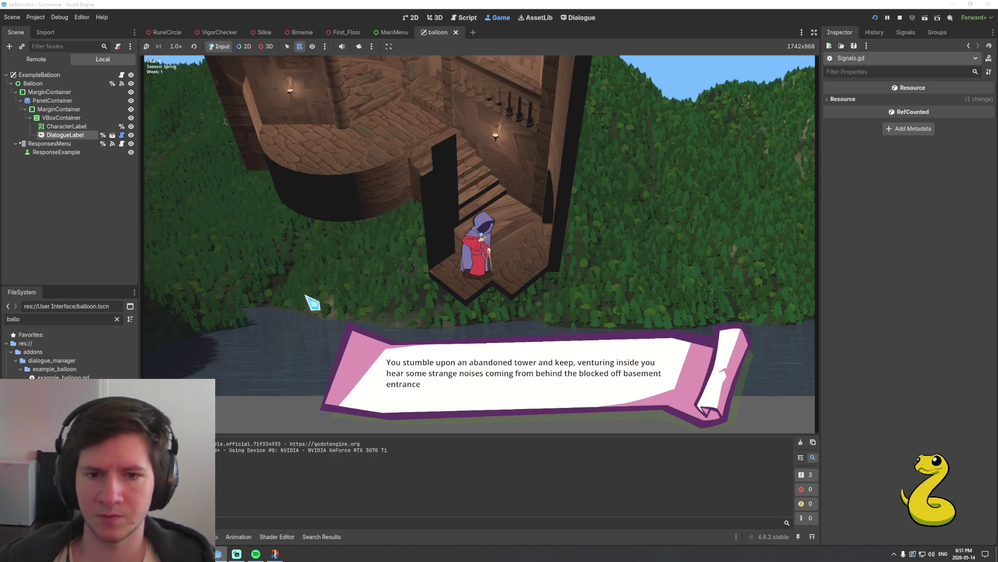
Advance the opening tower dialogue until it closes on the summoning circle
left_click(312, 300)
left_click(312, 300)
left_click(312, 301)
left_click(312, 300)
left_click(312, 291)
left_click(312, 291)
left_click(314, 291)
left_click(315, 292)
left_click(314, 292)
left_click(315, 292)
left_click(314, 292)
left_click(314, 291)
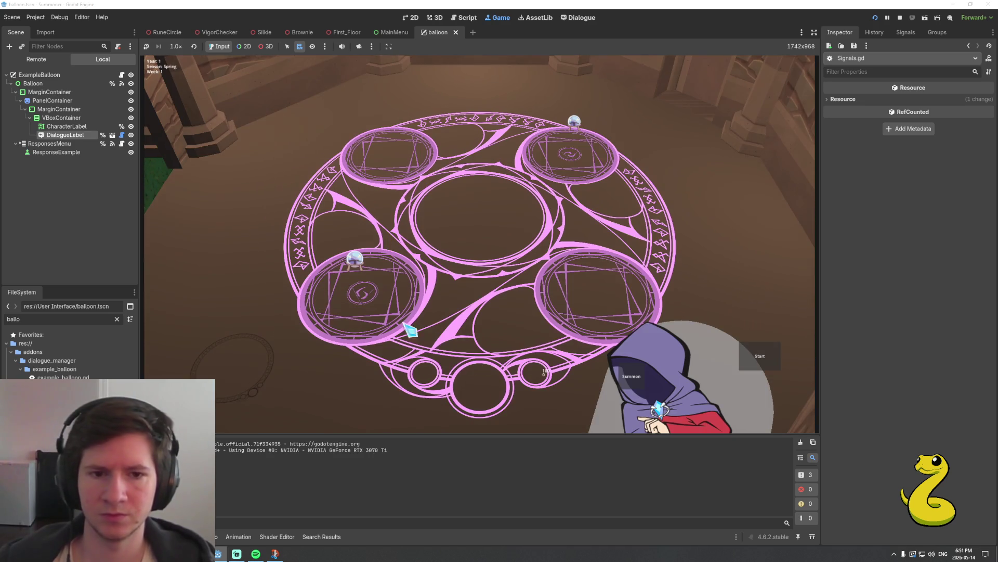
Summon Brownie from the Brownie_Paper card and advance its dialogue until the balloon clears
left_click(609, 365)
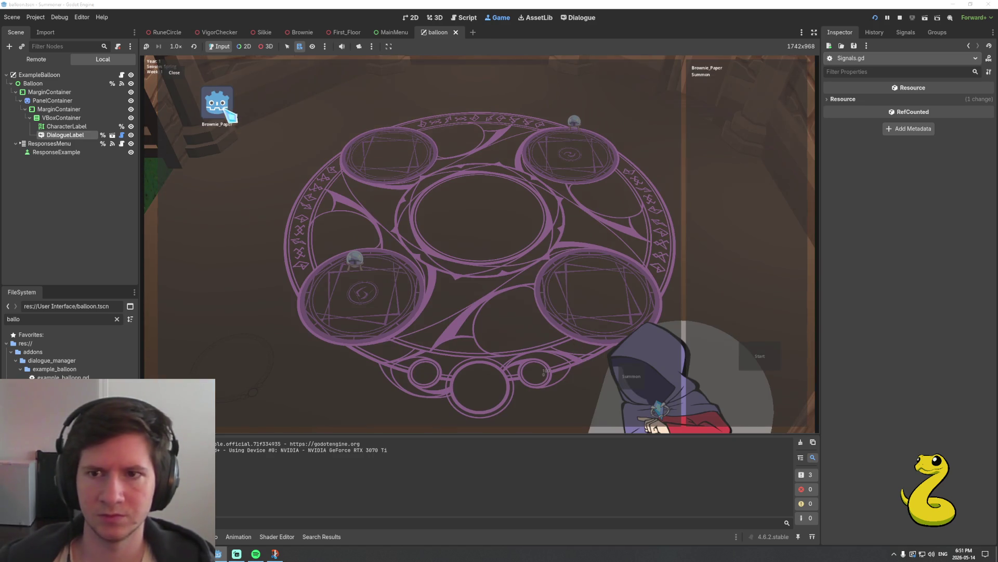
left_click(229, 116)
left_click(757, 359)
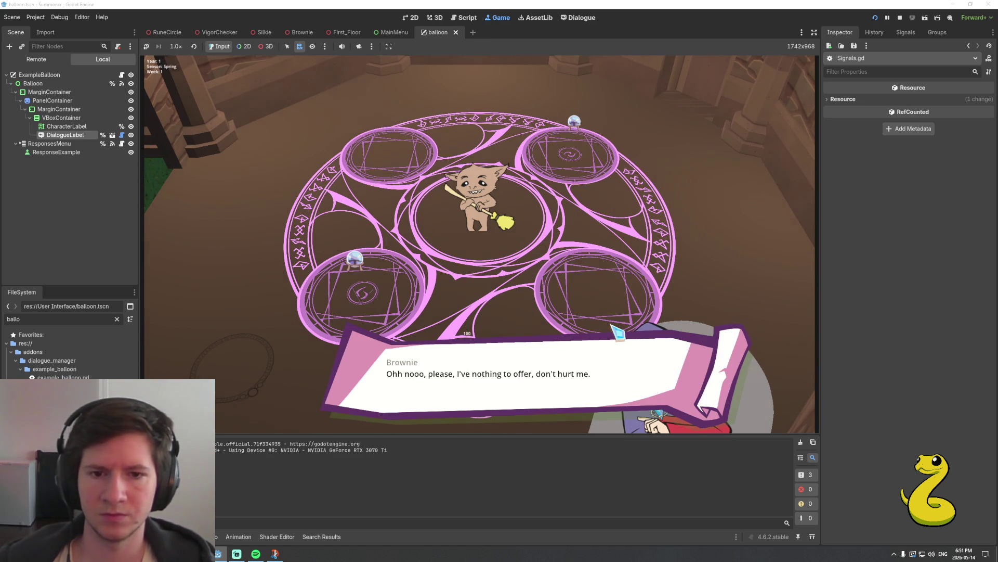
left_click(628, 340)
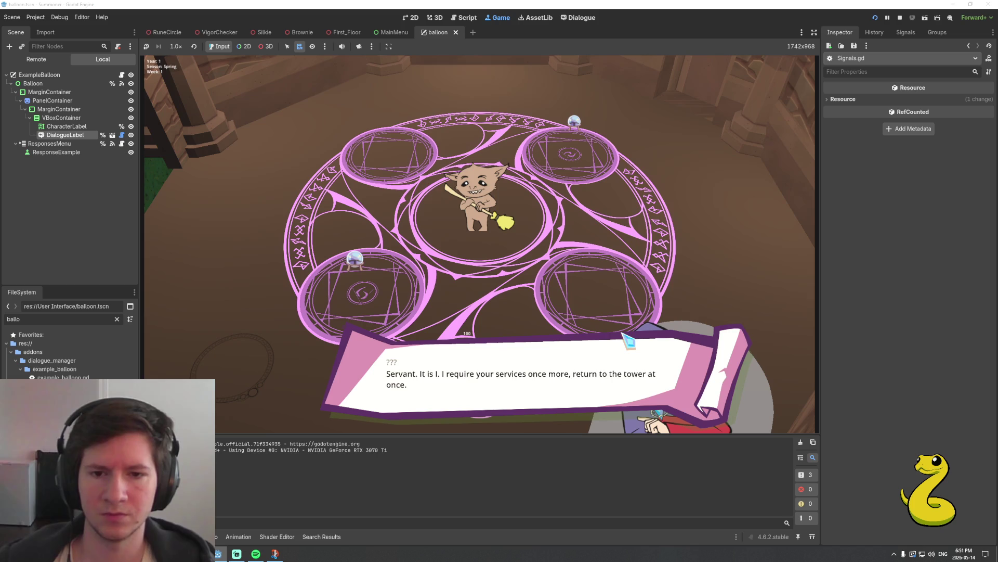
left_click(628, 340)
left_click(624, 338)
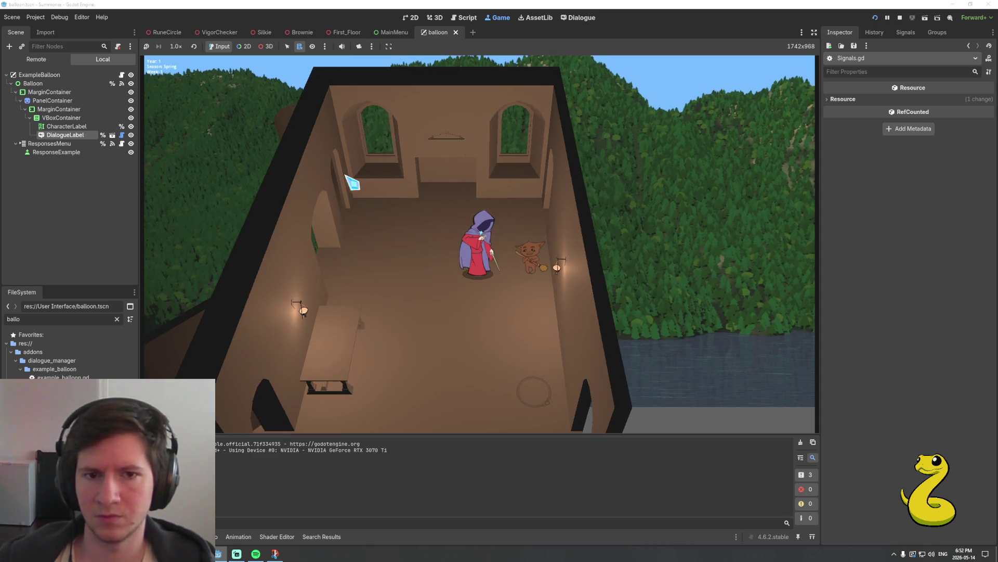
key("space")
key("space")
key("space")
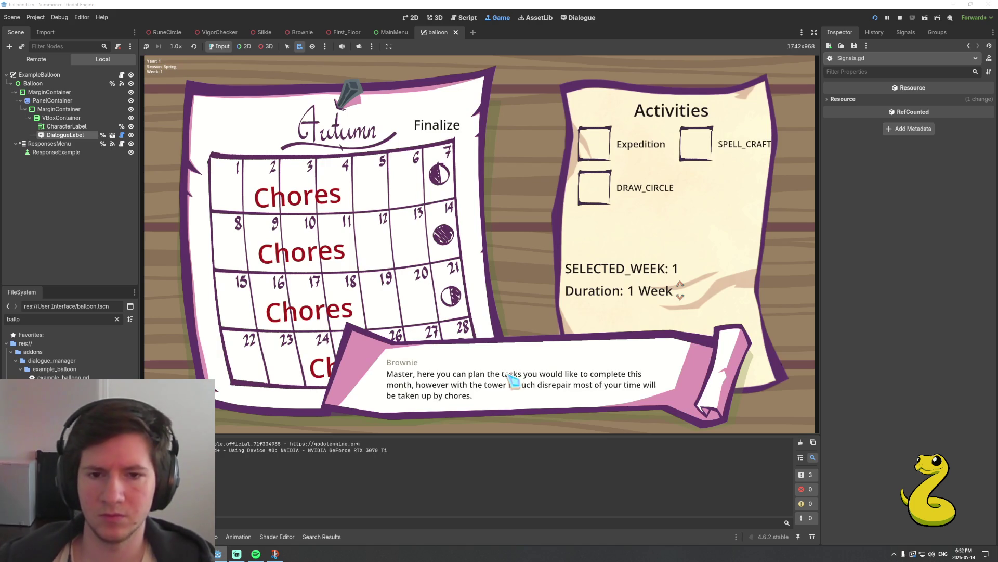
Finish Brownie's lines, schedule an Expedition in week 4, finalize, and continue past the summary
left_click(513, 382)
left_click(511, 384)
left_click(511, 385)
left_click(511, 384)
left_click(598, 151)
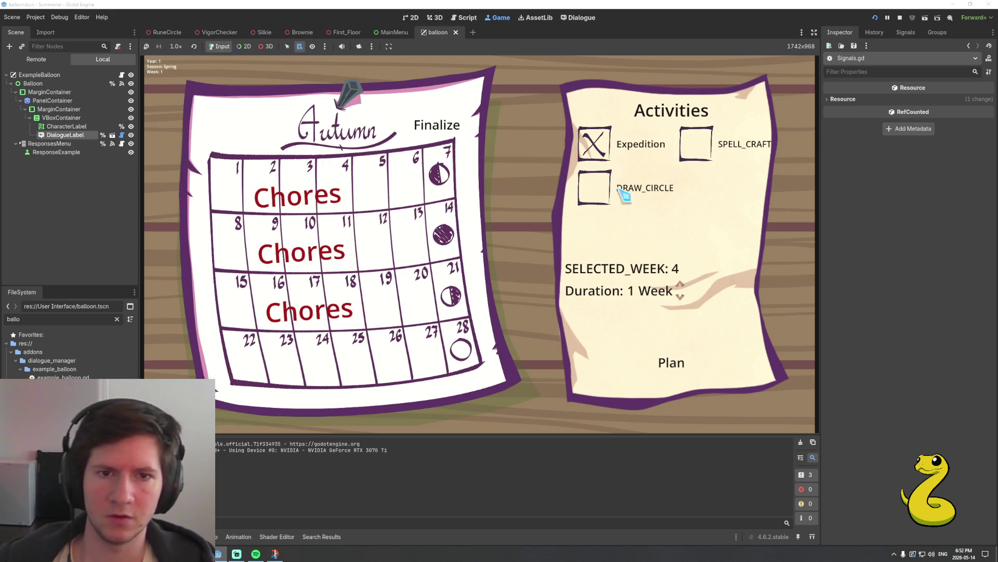
left_click(676, 364)
left_click(440, 122)
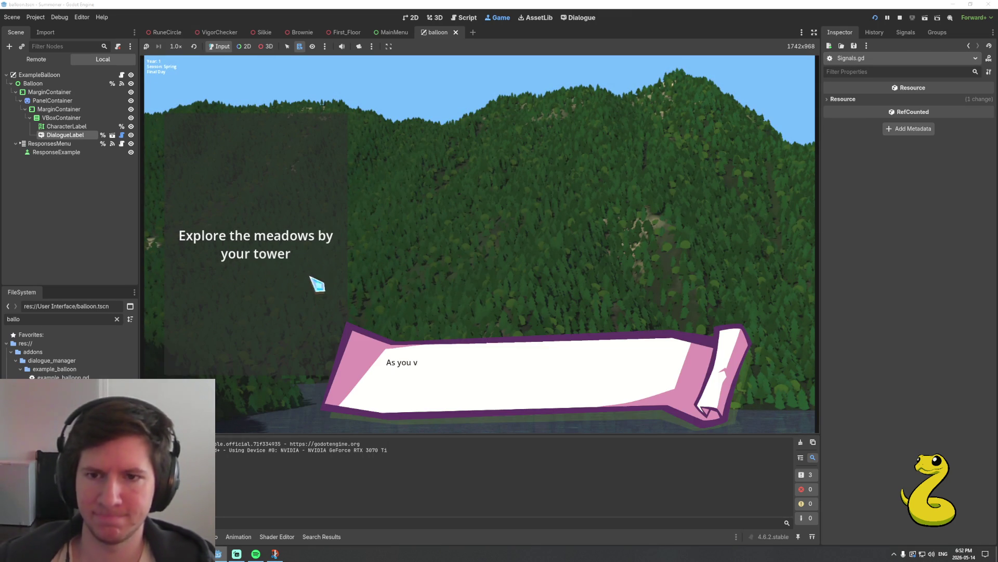
left_click(463, 338)
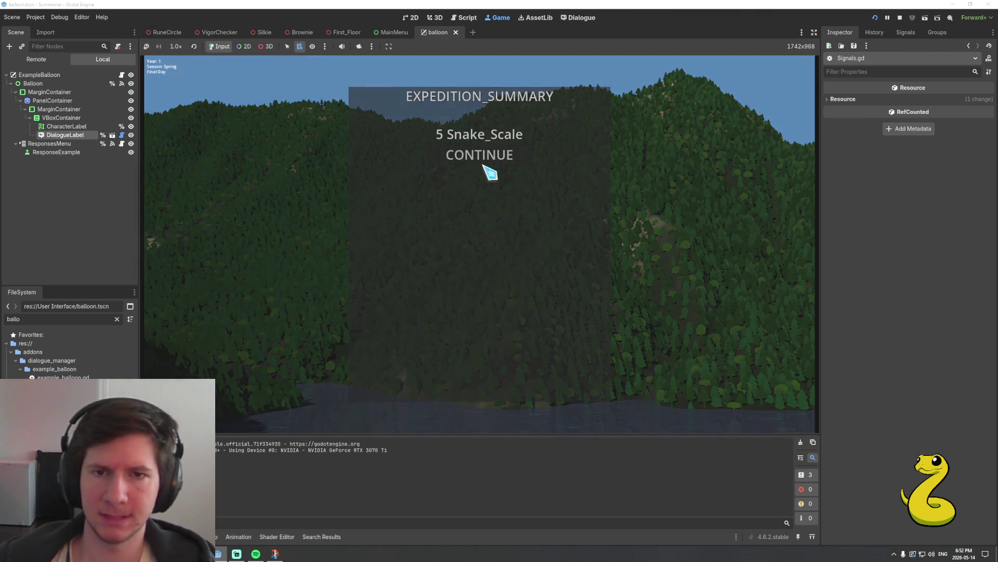
left_click(486, 166)
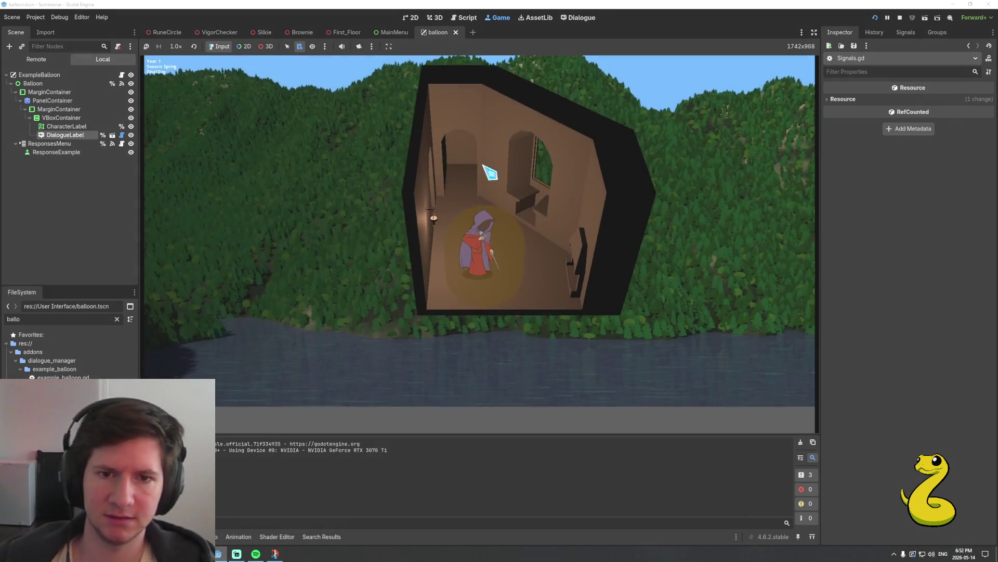